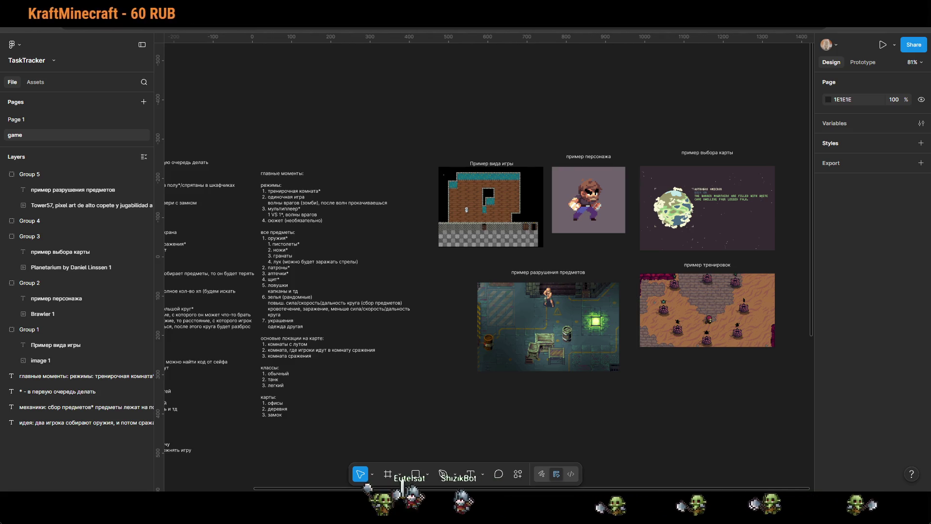
Step: Move the item-destruction example group to X 475, Y -8, directly below the 'Пример вида игры' image
scroll(646, 388, "right", 2)
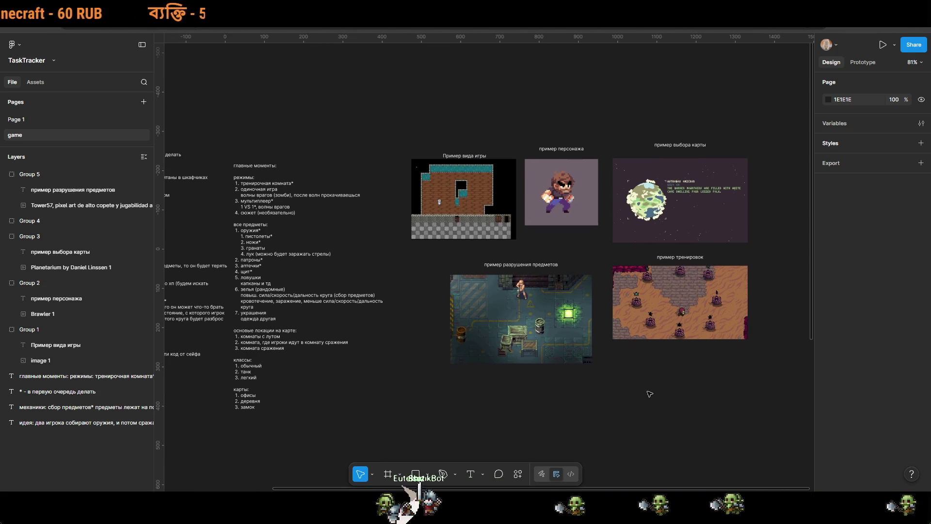
left_click(564, 351)
left_click_drag(564, 351, 525, 335)
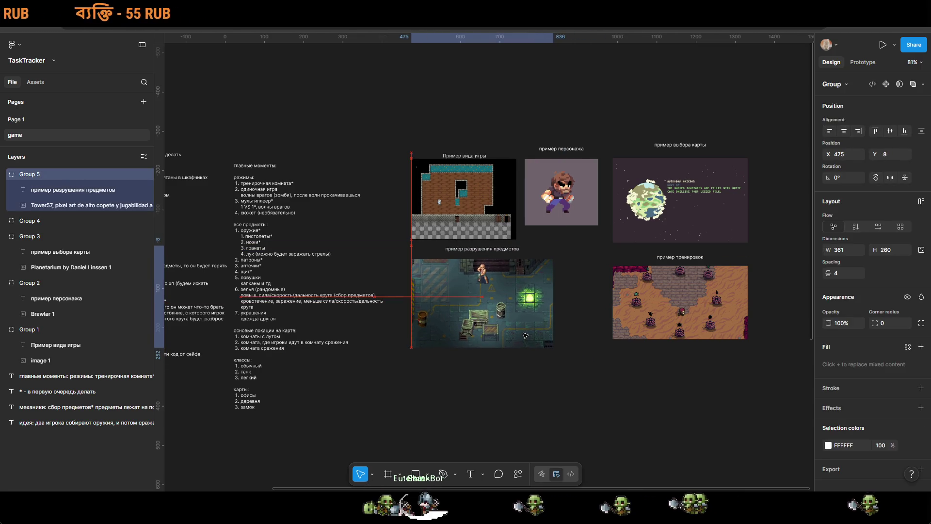
key("Escape")
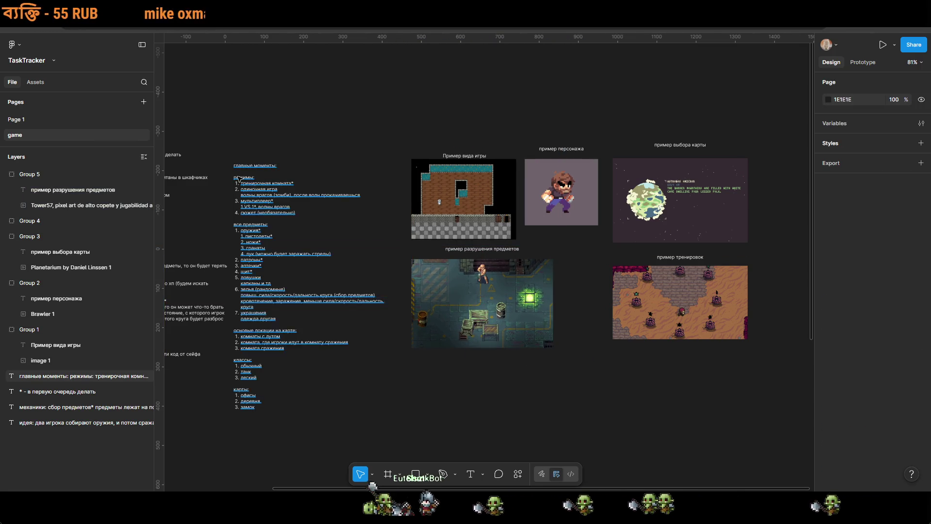
scroll(235, 178, "up", 10)
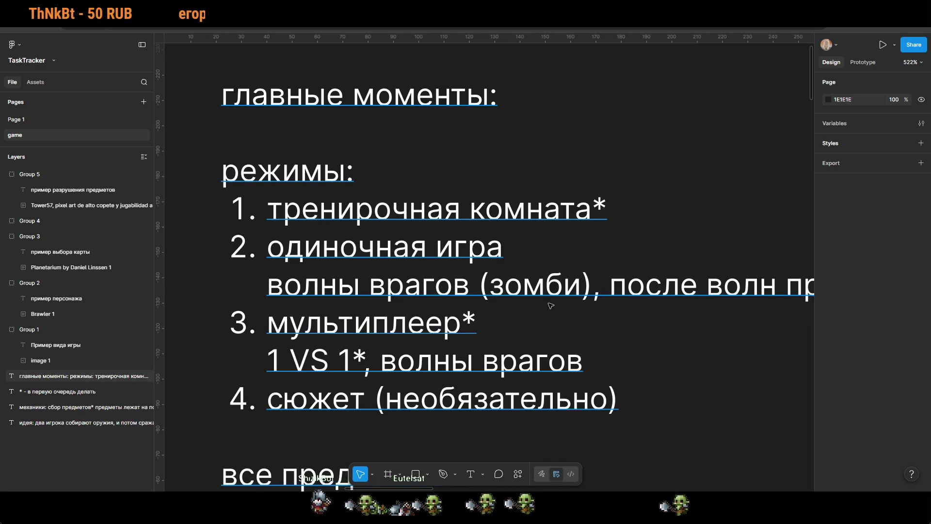
scroll(550, 305, "down", 5)
Step: Move 'одиночная игра' and its zombie-waves line to item 3, after 'мультиплеер*'
left_click(723, 228)
triple_click(724, 228)
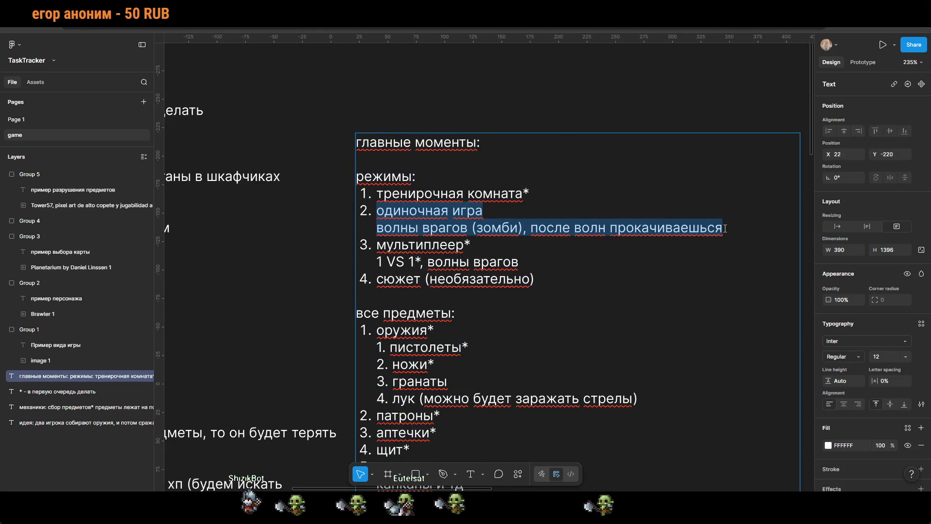
key("BackSpace")
key("BackSpace")
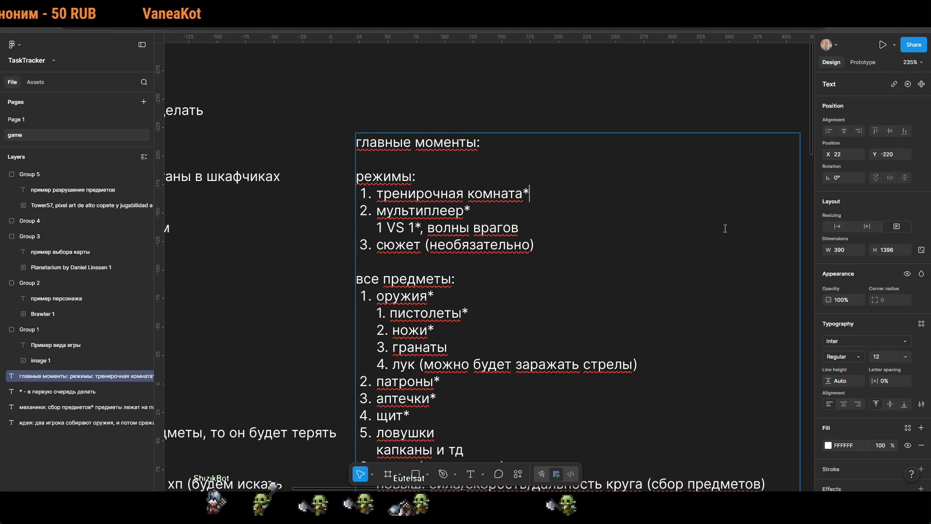
key("ctrl+z")
key("ctrl+z")
key("ctrl+shift+z")
key("ctrl+shift+z")
key("Return")
key("ctrl+z")
key("ctrl+z")
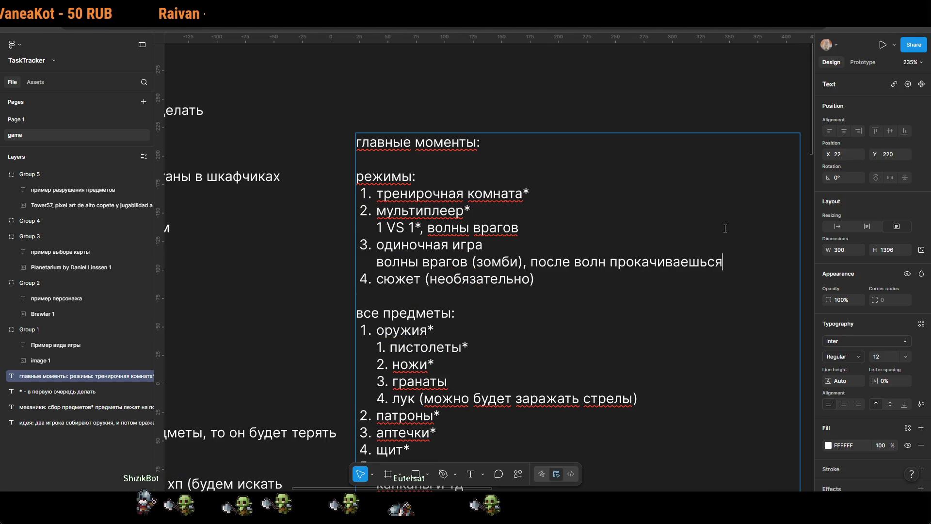
key("Escape")
left_click(566, 86)
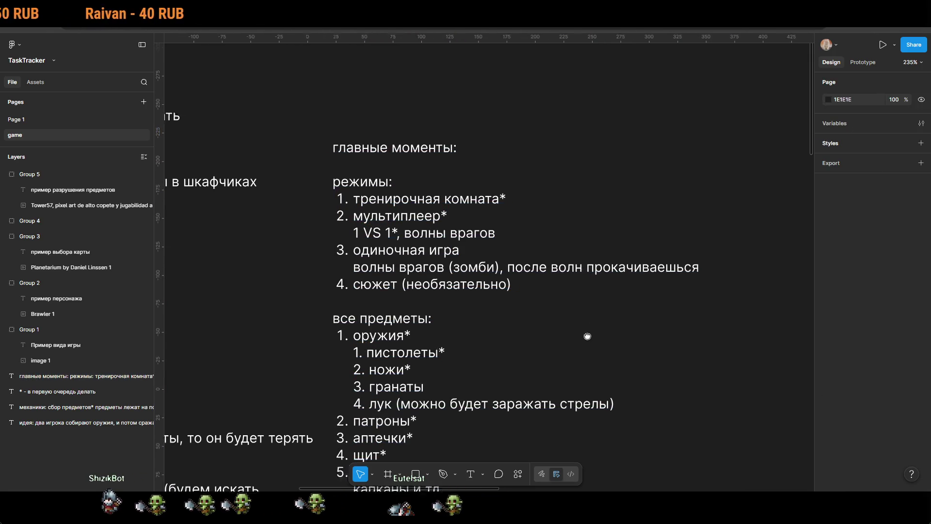
scroll(562, 301, "right", 3)
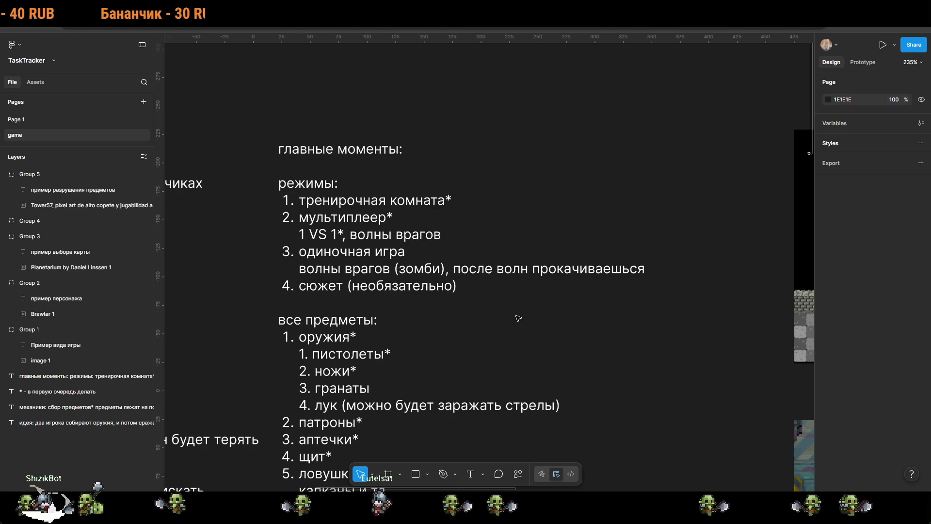
Step: Paste the 750×750 'Retronator 1' cave GIF at X 861, Y -730 beside the reference images
scroll(540, 300, "down", 5)
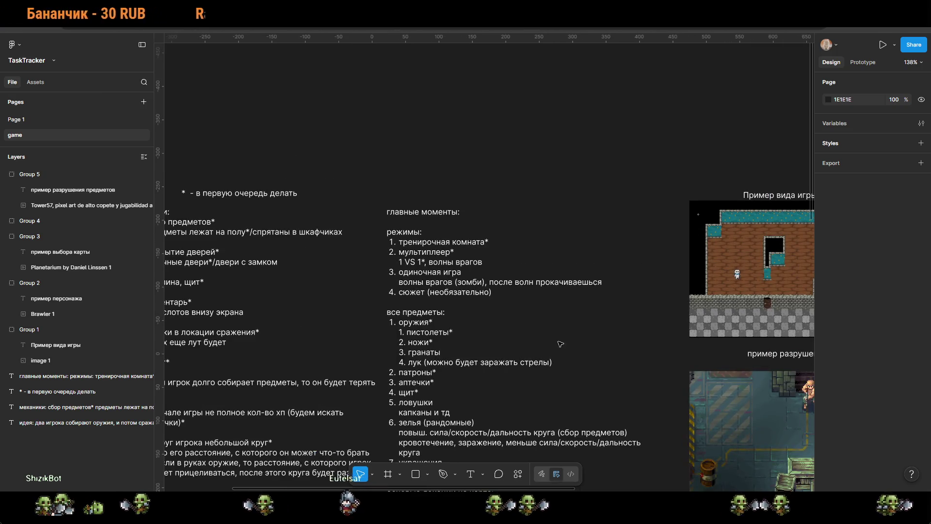
scroll(620, 347, "right", 10)
scroll(620, 347, "down", 3)
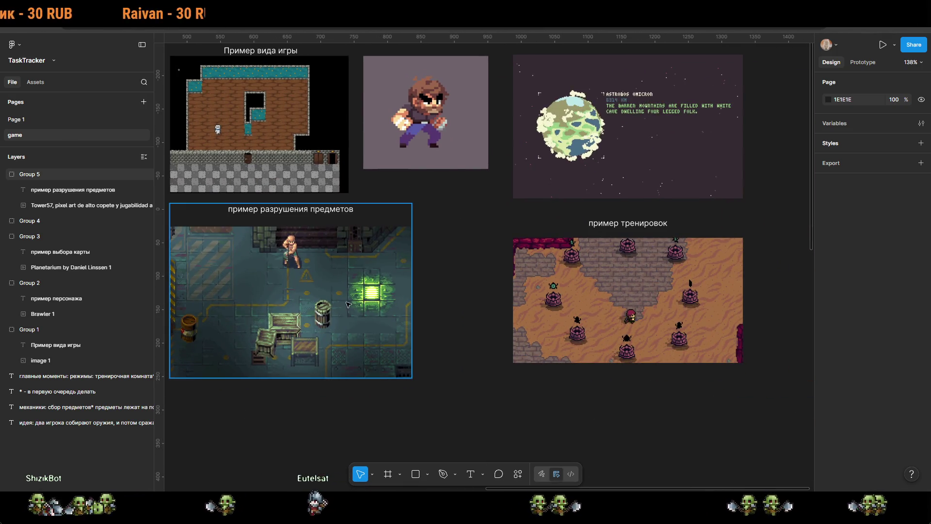
left_click_drag(440, 282, 482, 337)
scroll(485, 337, "down", 3)
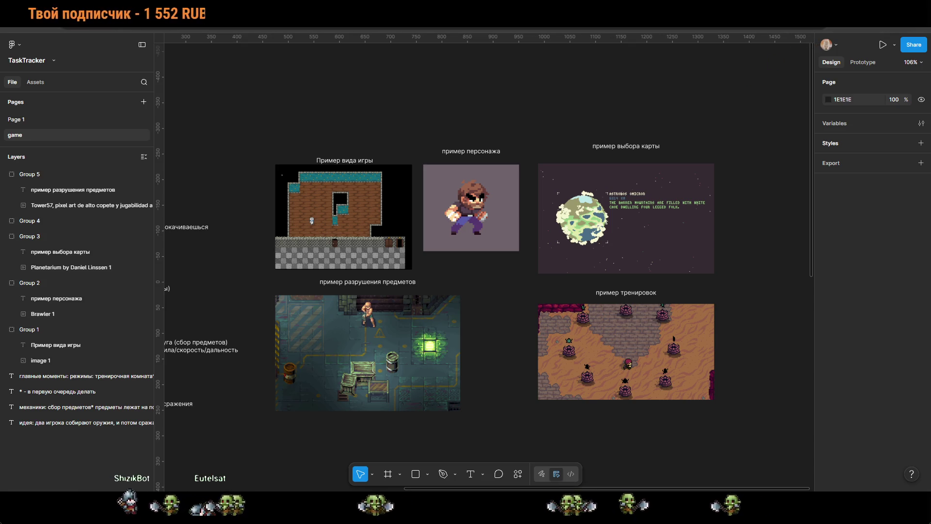
key("ctrl+v")
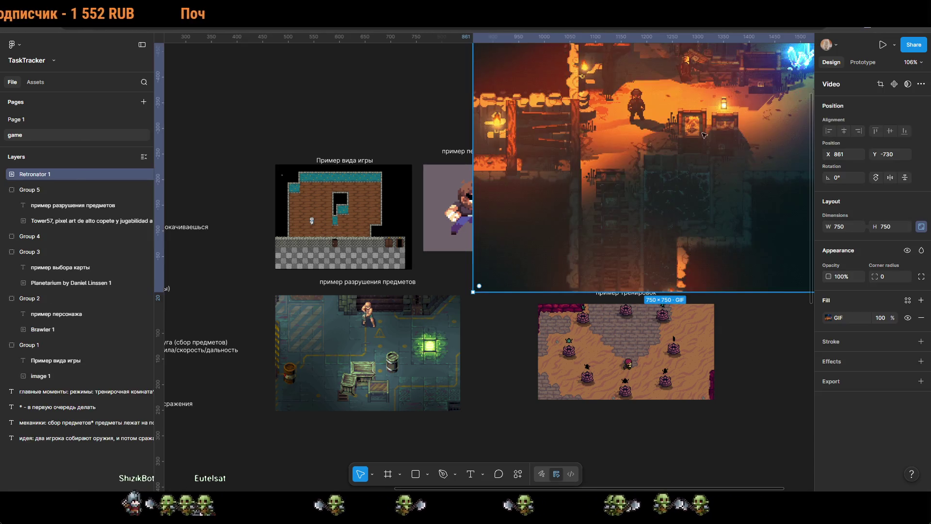
Step: Move the cave GIF beside the map-selection example and check its fill settings
mouse_move(511, 178)
left_mouse_down()
mouse_move(692, 304)
mouse_move(663, 332)
left_mouse_up()
scroll(725, 320, "up", 5)
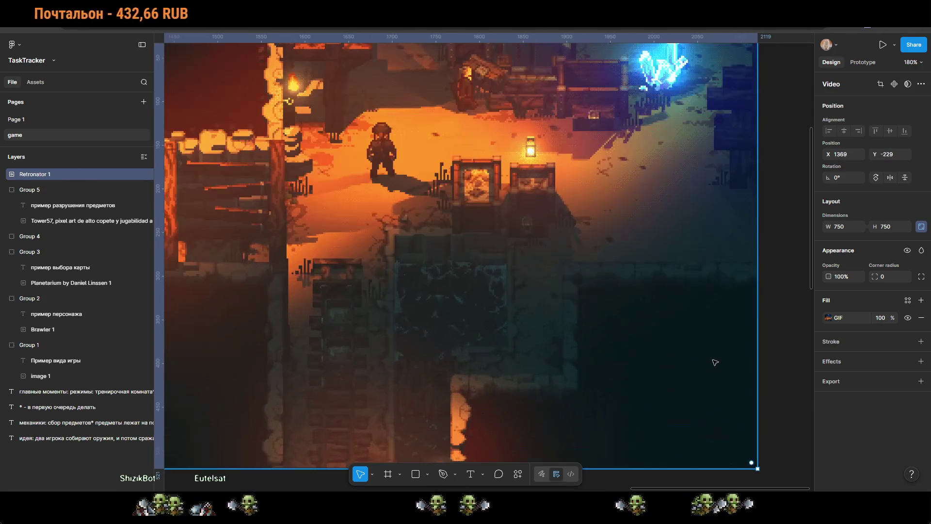
key("shift+2")
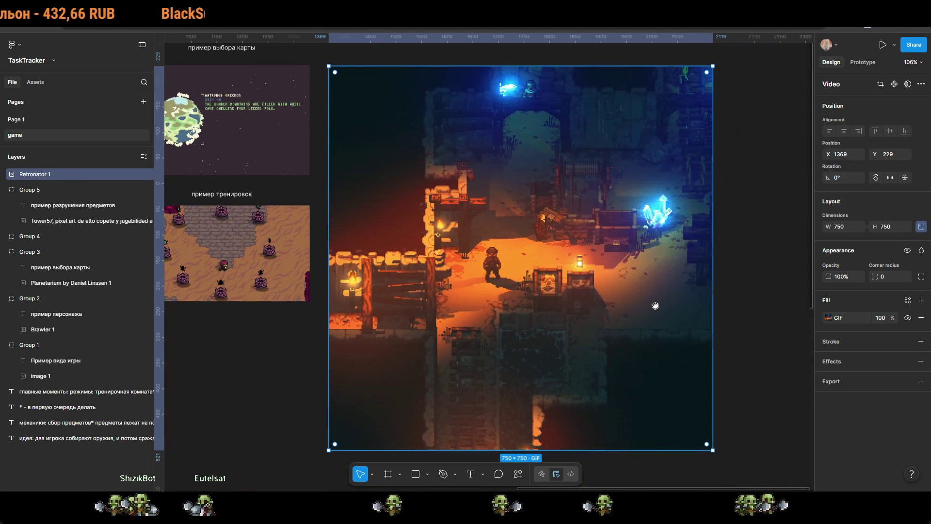
left_click(843, 318)
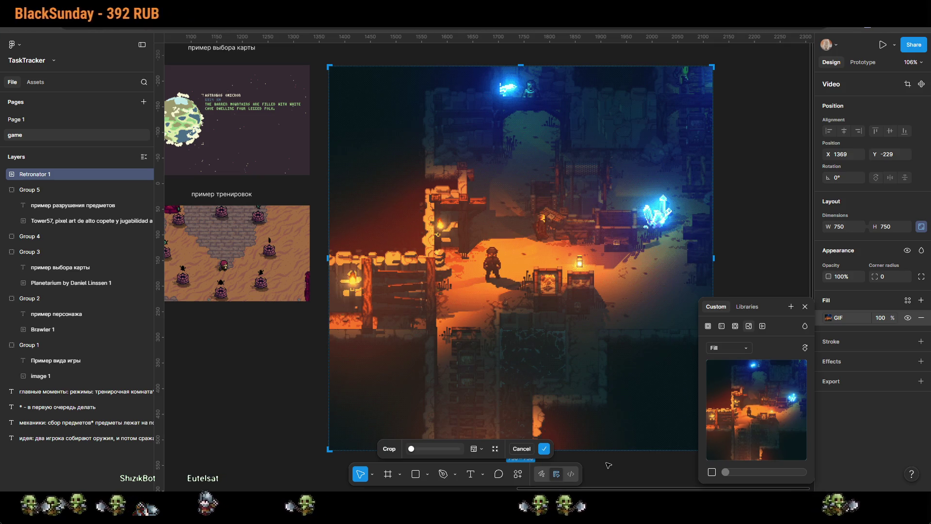
mouse_move(747, 406)
key("Escape")
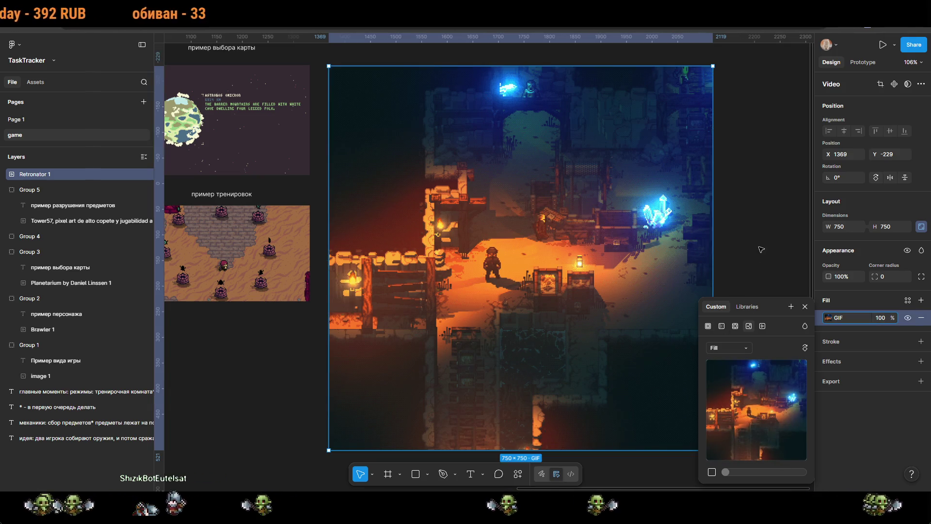
key("Escape")
Step: Resize the GIF proportionally down to 315×315, positioned at X 1369, Y -229
mouse_move(713, 450)
left_mouse_down()
mouse_move(530, 270)
mouse_move(723, 437)
left_mouse_up()
scroll(546, 252, "up", 5)
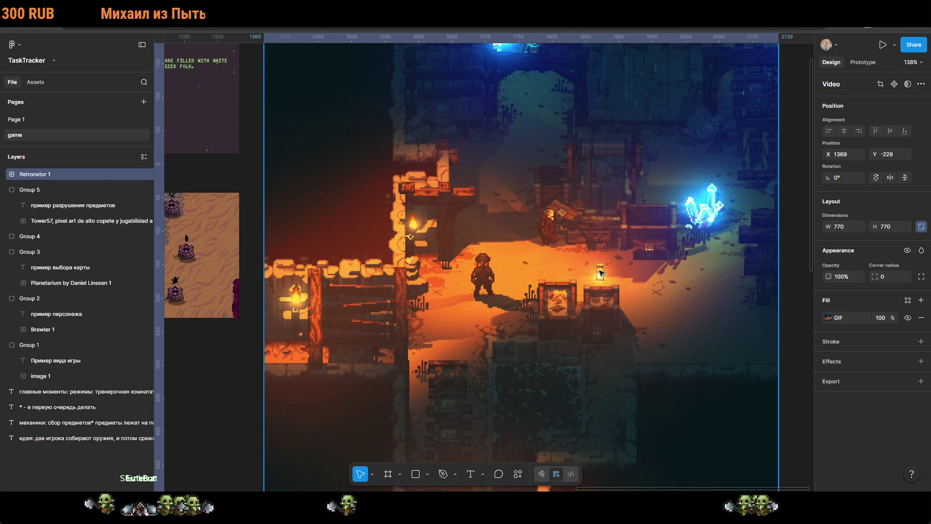
scroll(600, 273, "down", 5)
scroll(600, 273, "down", 2)
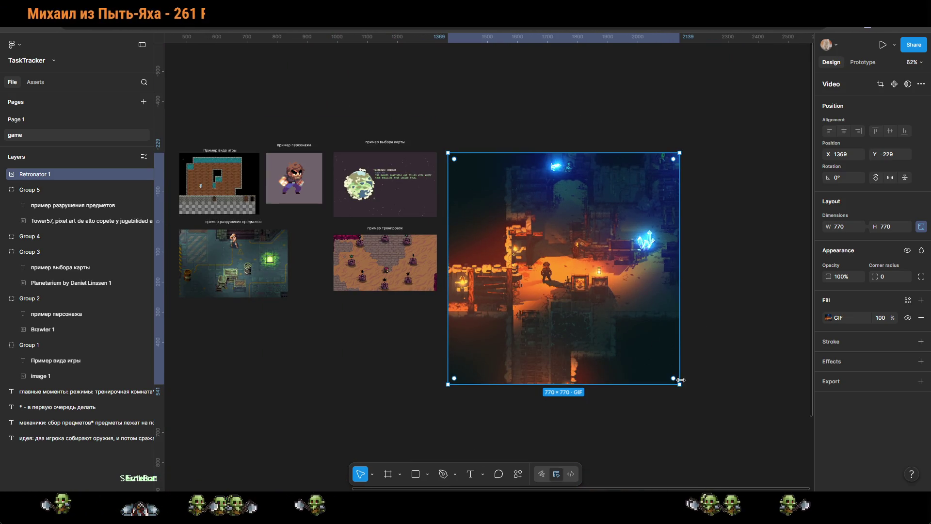
mouse_move(681, 381)
left_mouse_down()
mouse_move(574, 268)
mouse_move(540, 246)
left_mouse_up()
mouse_move(514, 314)
left_mouse_down()
mouse_move(642, 329)
mouse_move(553, 326)
left_mouse_up()
scroll(589, 213, "up", 8)
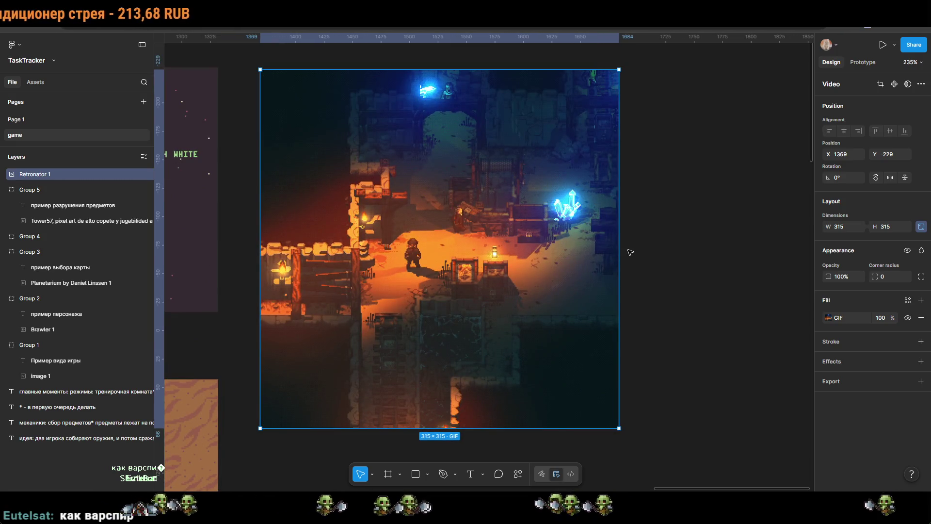
scroll(629, 253, "down", 5)
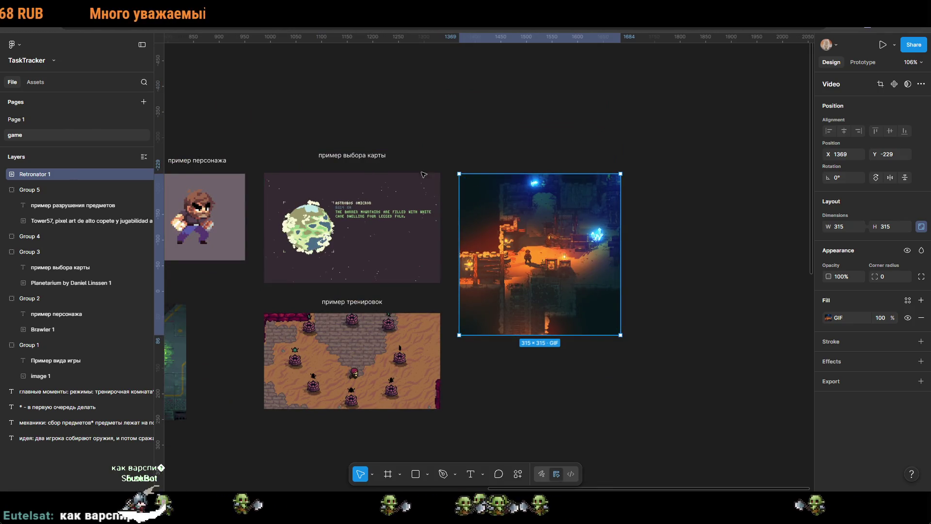
Step: Add a 276-wide 'пример стиля игры' caption just above the cave GIF
left_click(469, 473)
left_click_drag(479, 152, 570, 183)
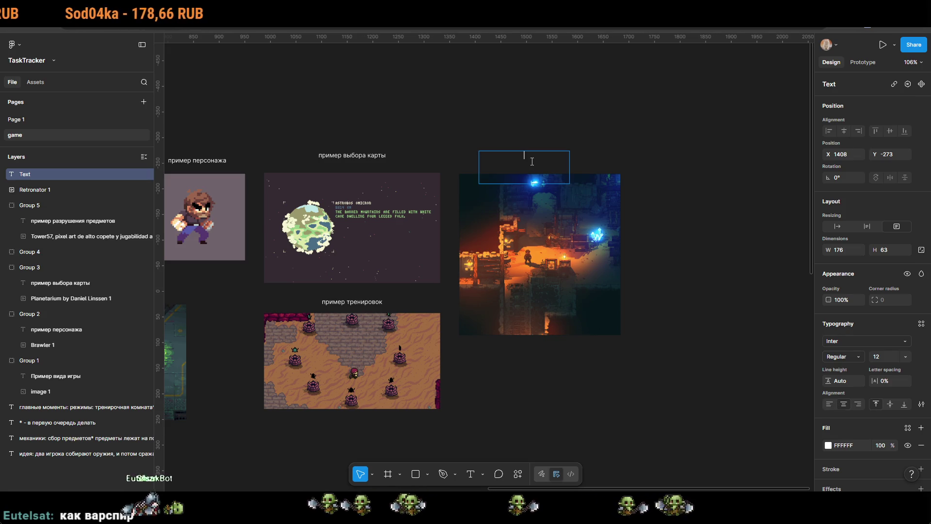
type("пример стиля ")
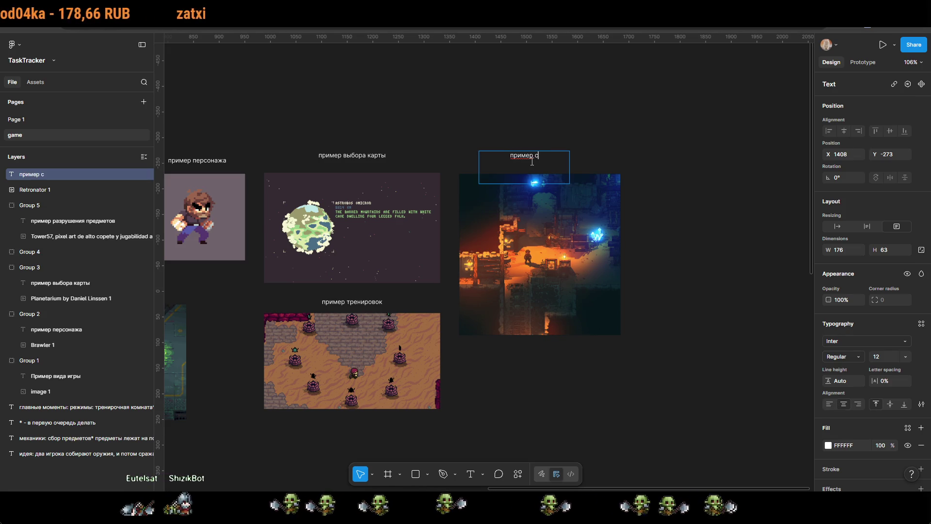
type("игры")
key("Escape")
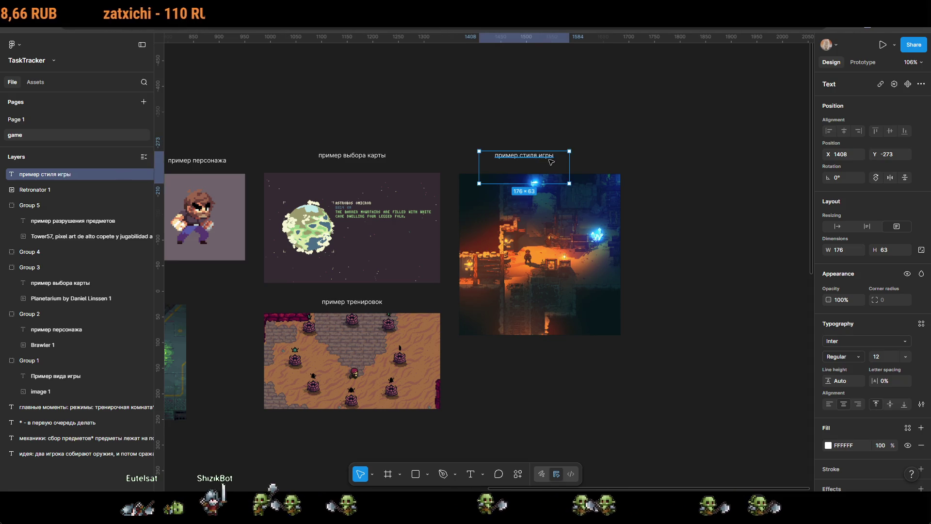
left_click_drag(573, 162, 622, 162)
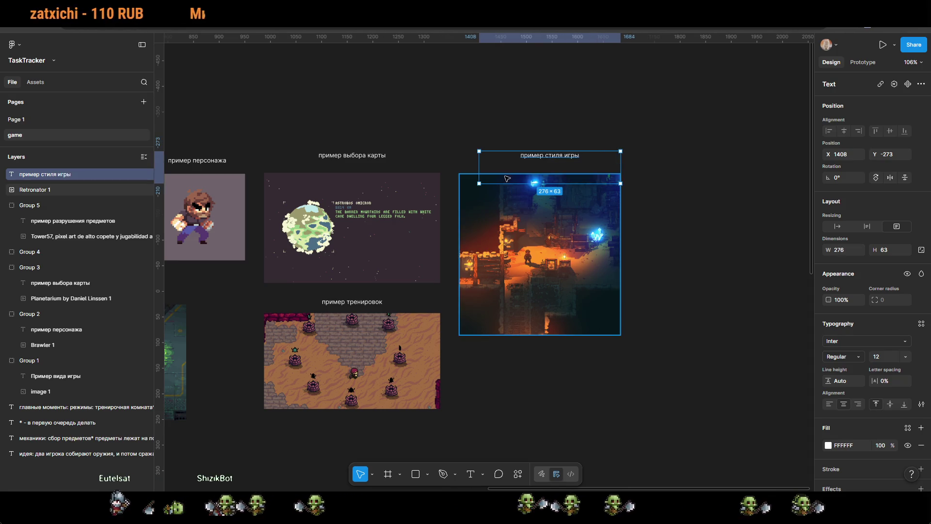
left_click_drag(549, 160, 549, 174)
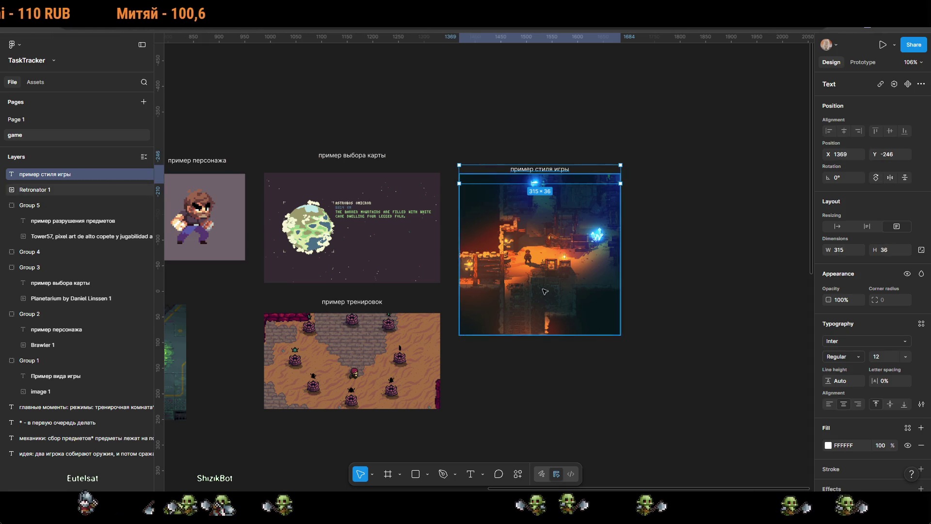
left_click(545, 374)
Step: Group the caption together with the cave GIF
scroll(545, 374, "left", 6)
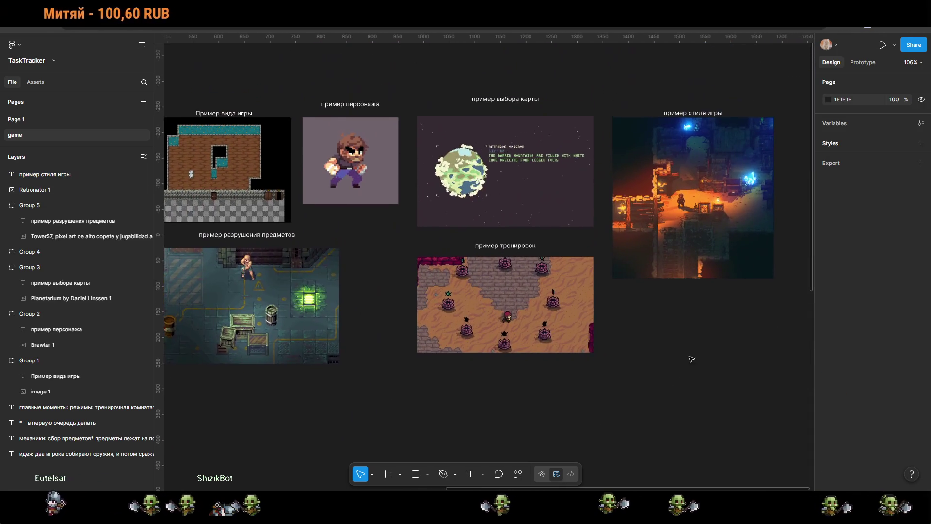
left_click(687, 119)
left_click(687, 115, "shift")
right_click(696, 137)
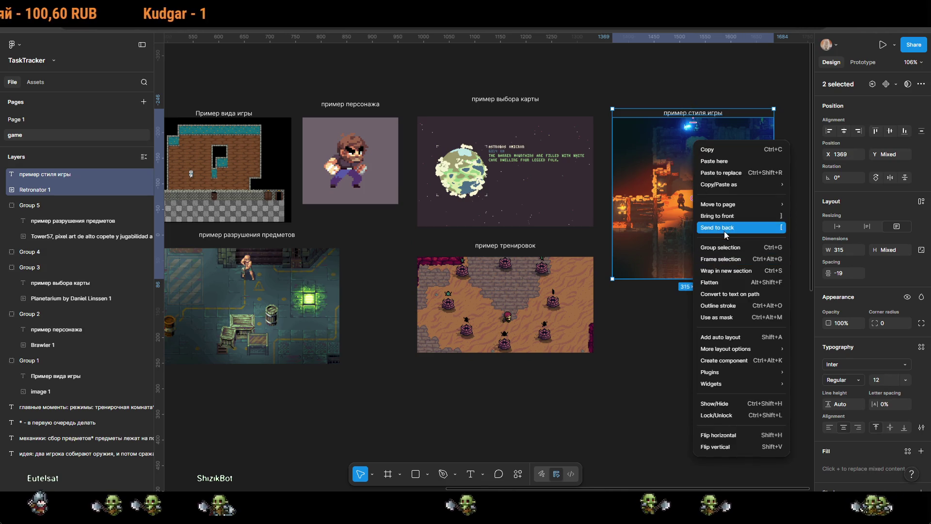
left_click(724, 253)
key("Escape")
scroll(617, 384, "down", 5)
scroll(618, 384, "up", 2)
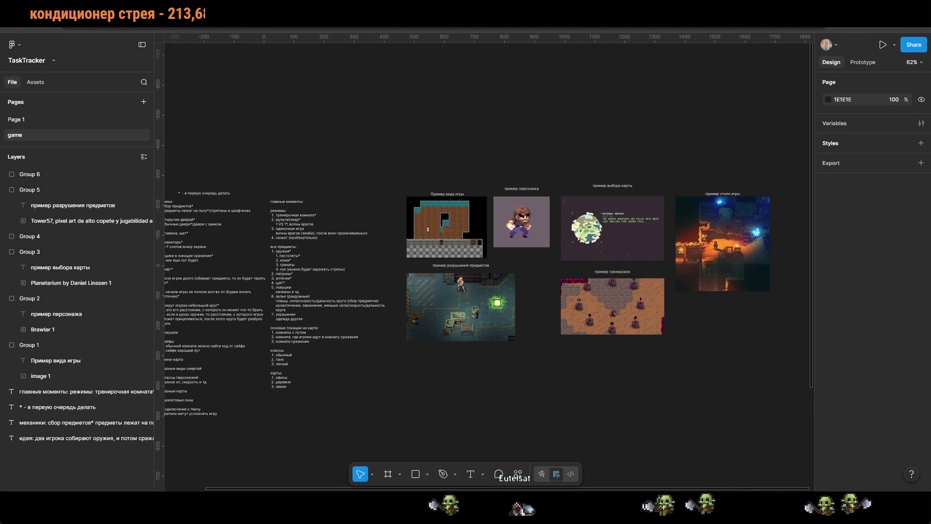
mouse_move(361, 384)
left_mouse_down()
mouse_move(558, 342)
mouse_move(567, 310)
left_mouse_up()
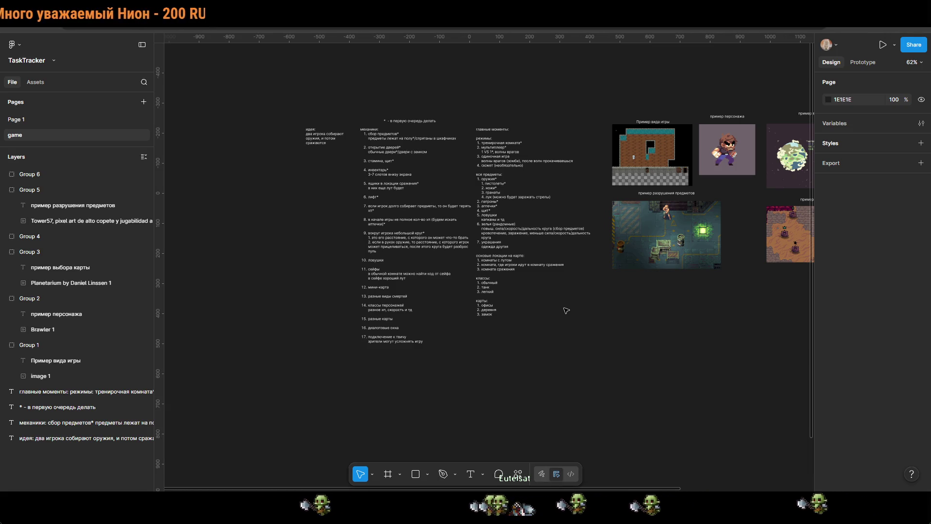
left_click_drag(514, 226, 503, 255)
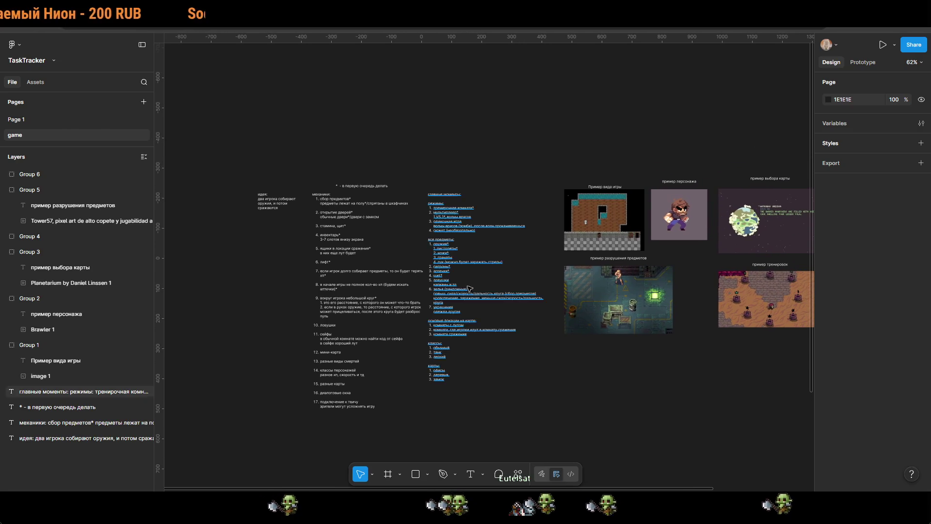
scroll(489, 272, "up", 5)
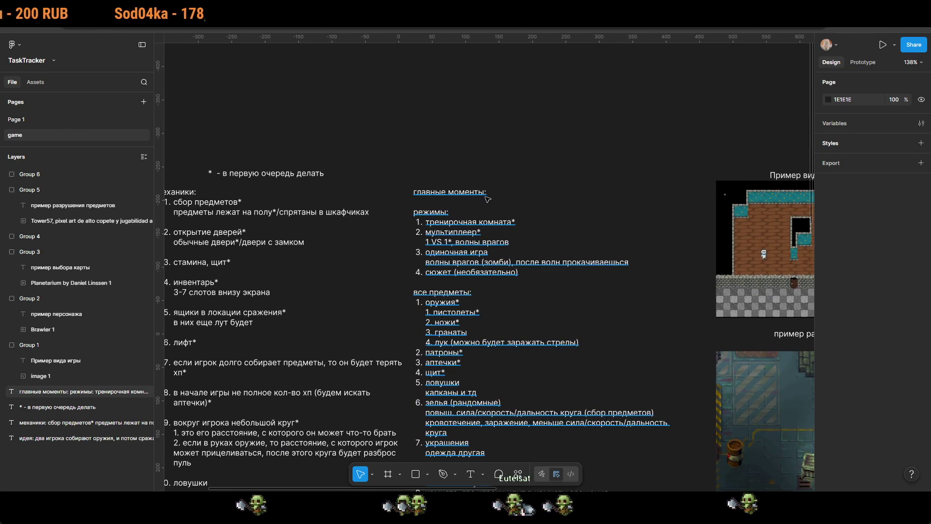
double_click(489, 193)
Step: Insert '2д игра, топдаун вид' as the first line under 'главные моменты', then switch to the Pinterest pin
left_click(489, 194)
key("Return")
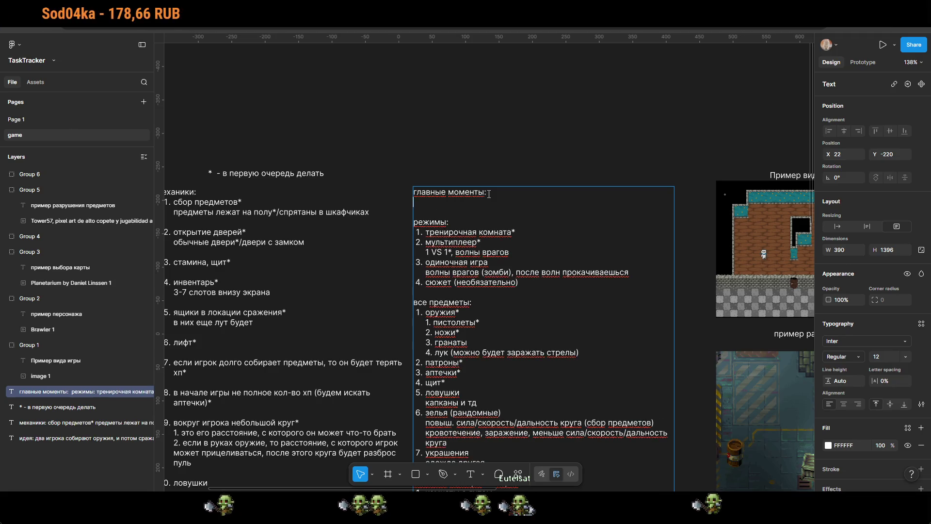
type("2д")
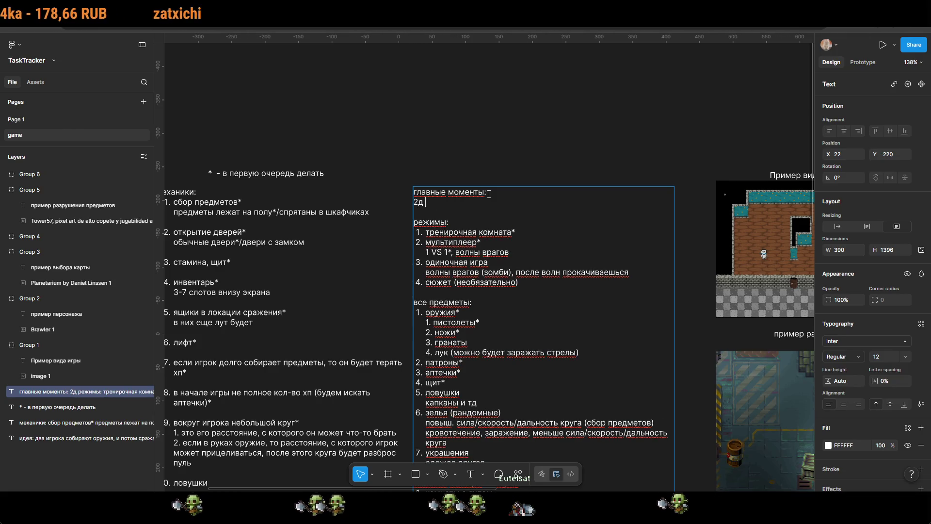
type(" игра, топ")
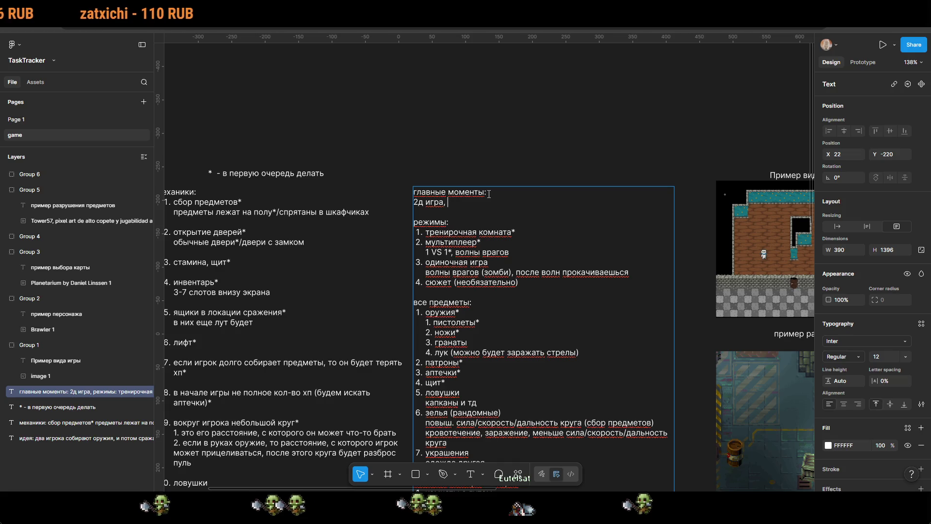
type("даун вид")
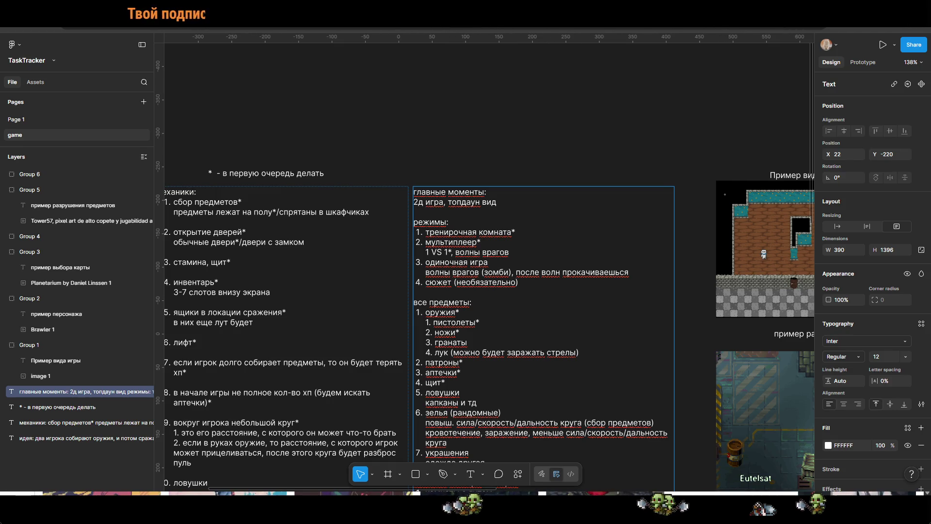
key("alt+Tab")
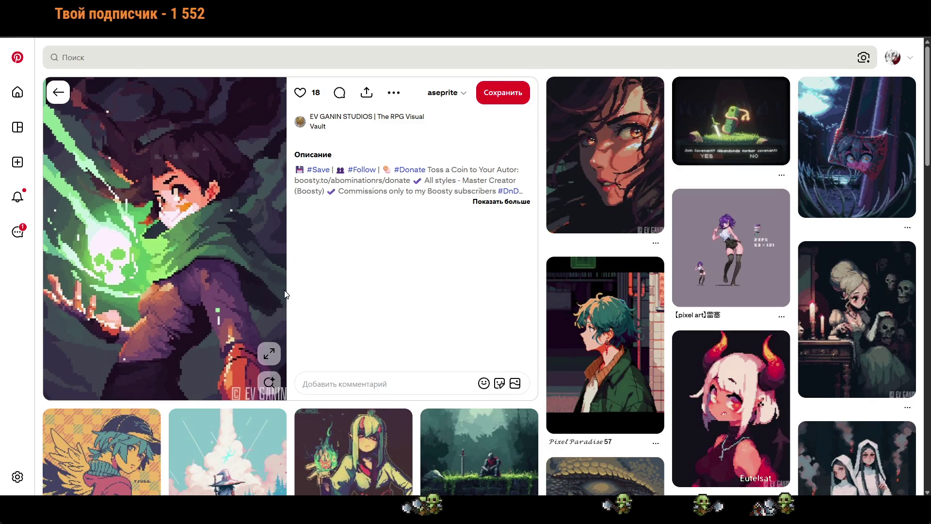
Step: Browse related pixel-art pins, open the green-skull pin, then return to Figma
scroll(296, 297, "down", 10)
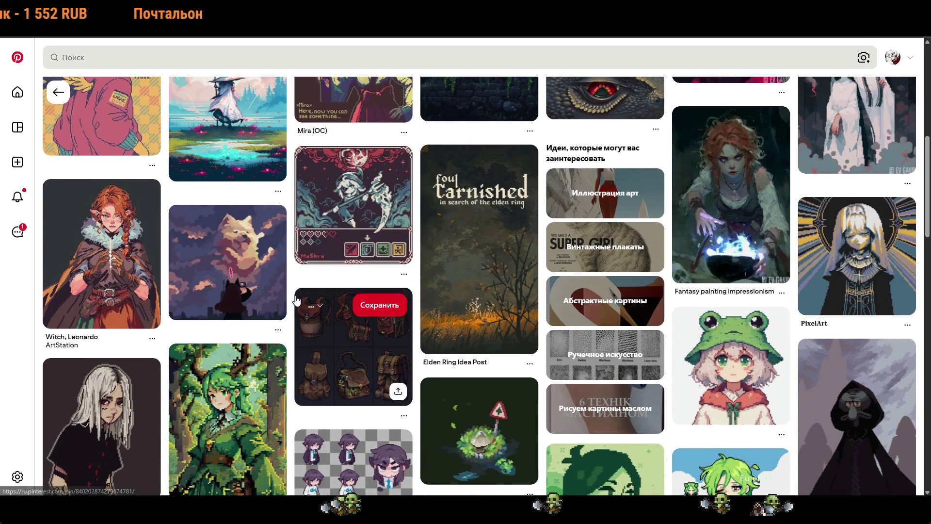
scroll(298, 300, "down", 8)
left_click(328, 305)
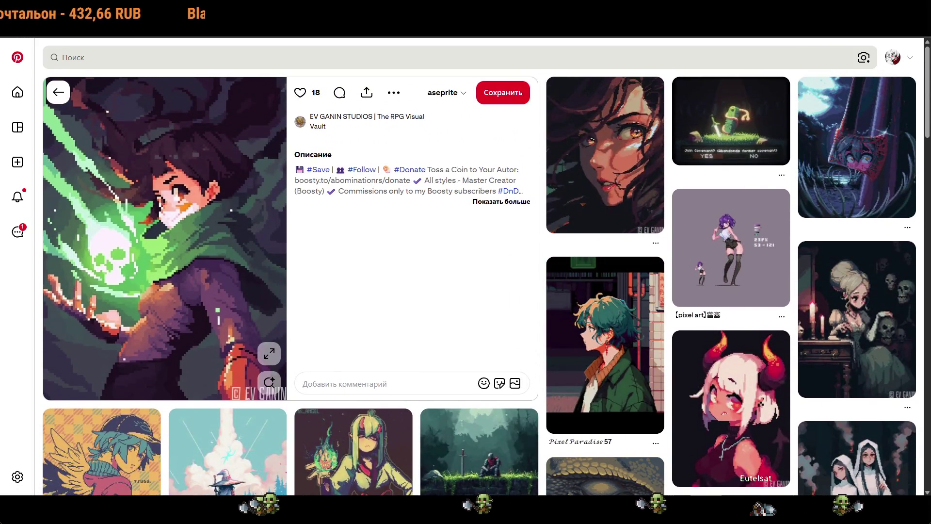
key("alt+Tab")
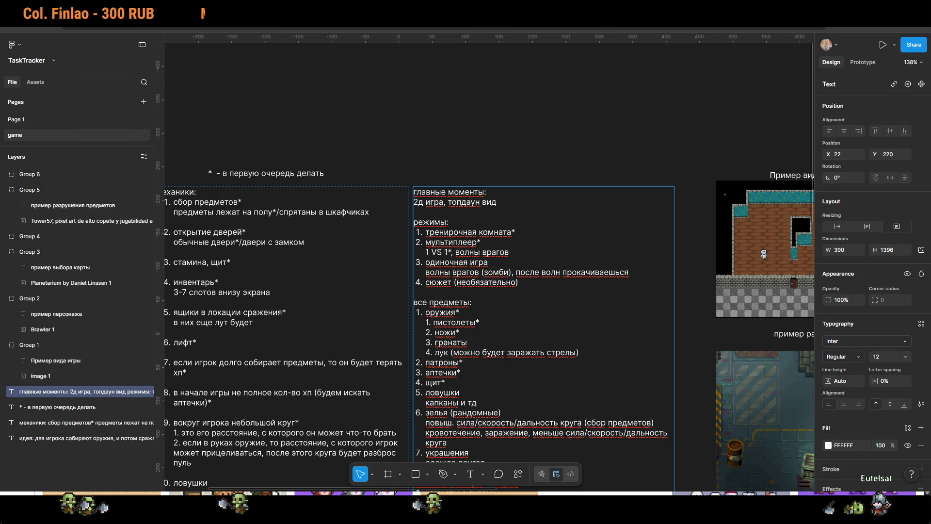
Step: View the MapleStory monster sprites pin in the browser, then return to the Figma game page
key("alt+Tab")
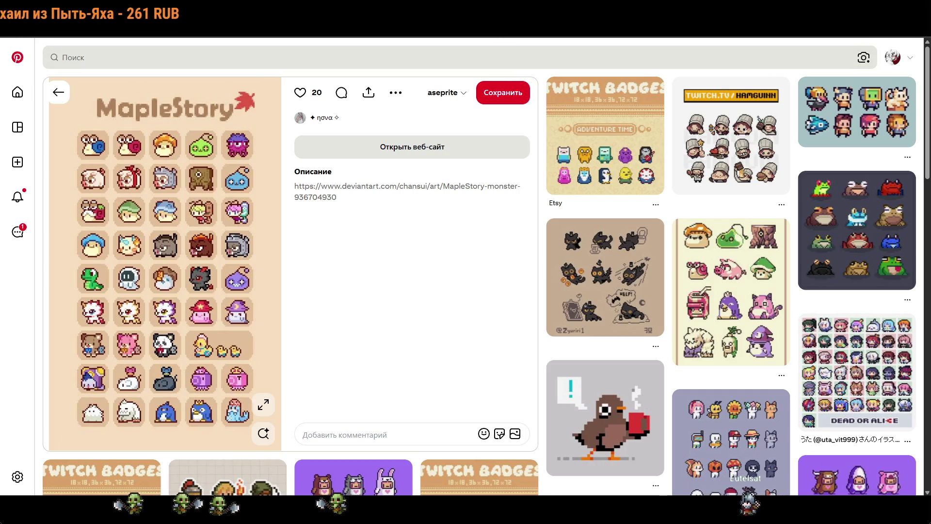
key("alt+Tab")
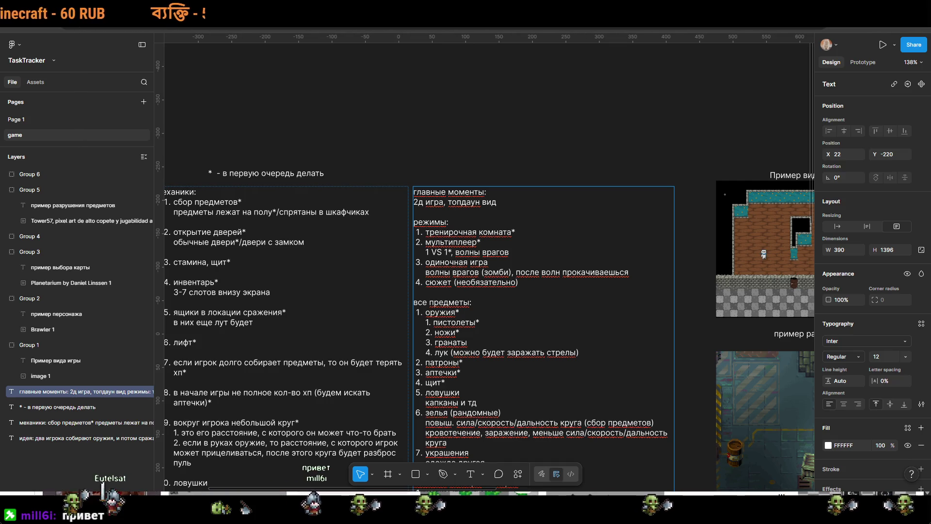
Step: Show all six captioned reference images at 106% zoom and select the 'пример тренировок' GIF
scroll(483, 349, "down", 5)
scroll(483, 349, "right", 10)
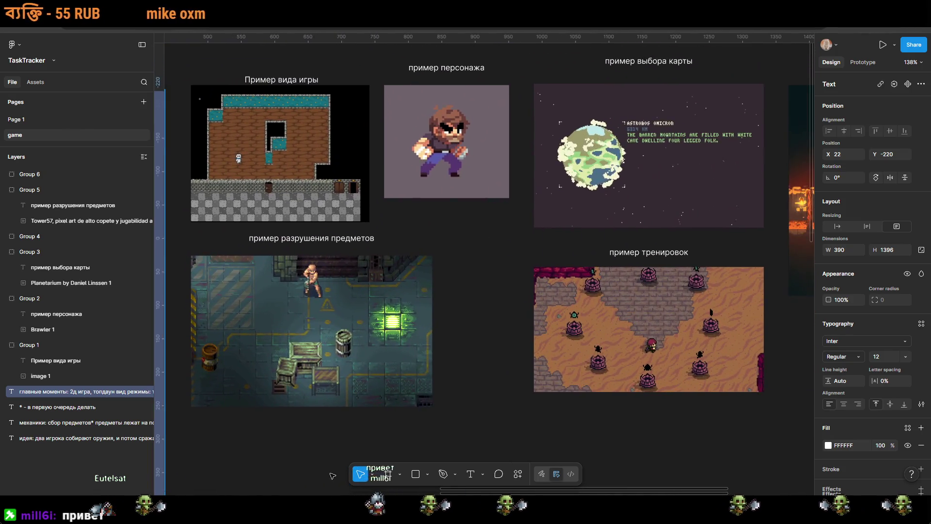
scroll(332, 477, "down", 2)
scroll(523, 433, "up", 2)
scroll(523, 433, "right", 2)
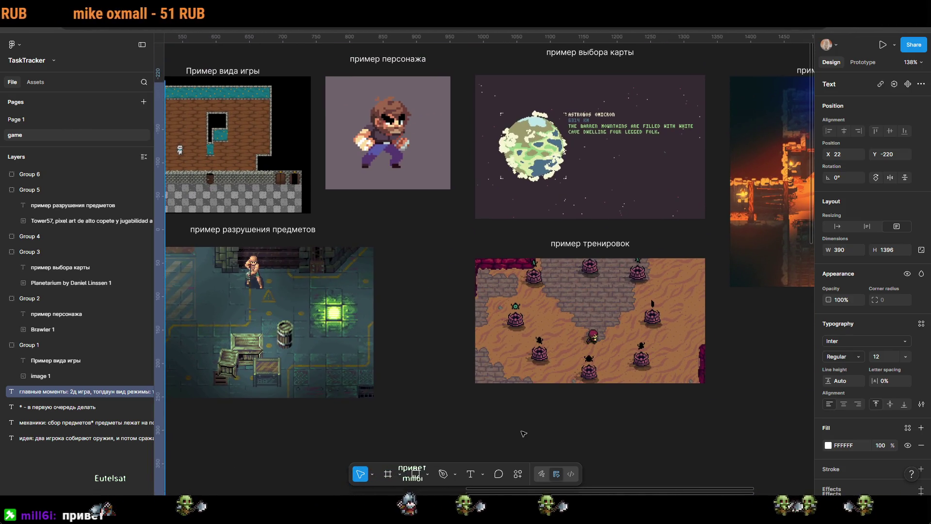
scroll(523, 433, "down", 3)
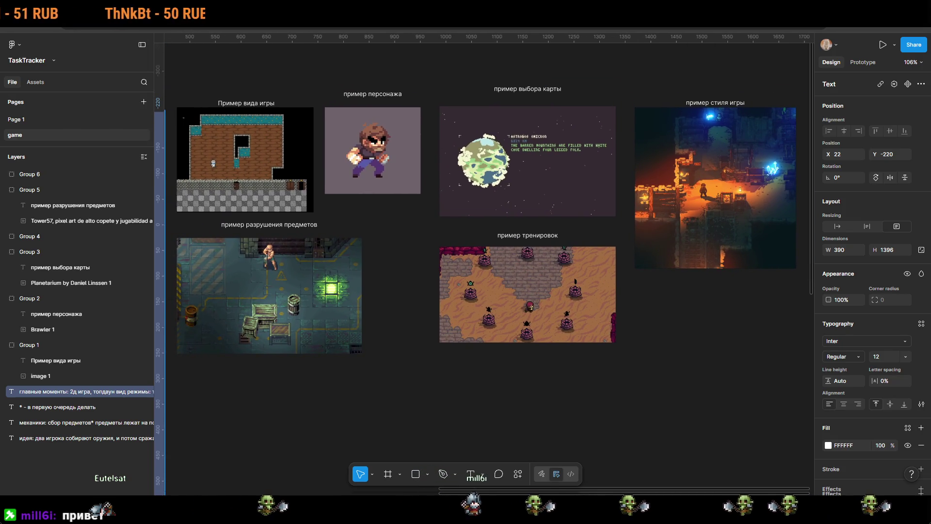
mouse_move(296, 387)
left_mouse_down()
mouse_move(314, 390)
mouse_move(303, 393)
left_mouse_up()
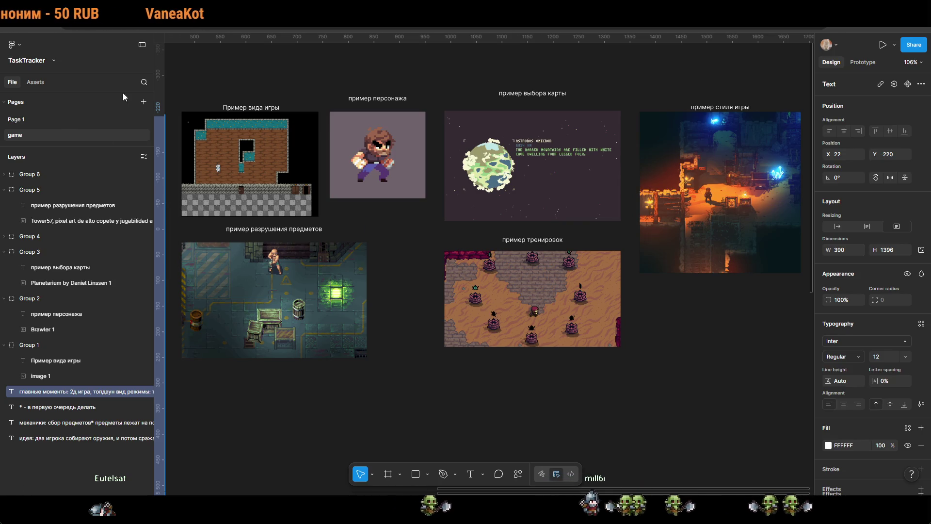
left_click(163, 69)
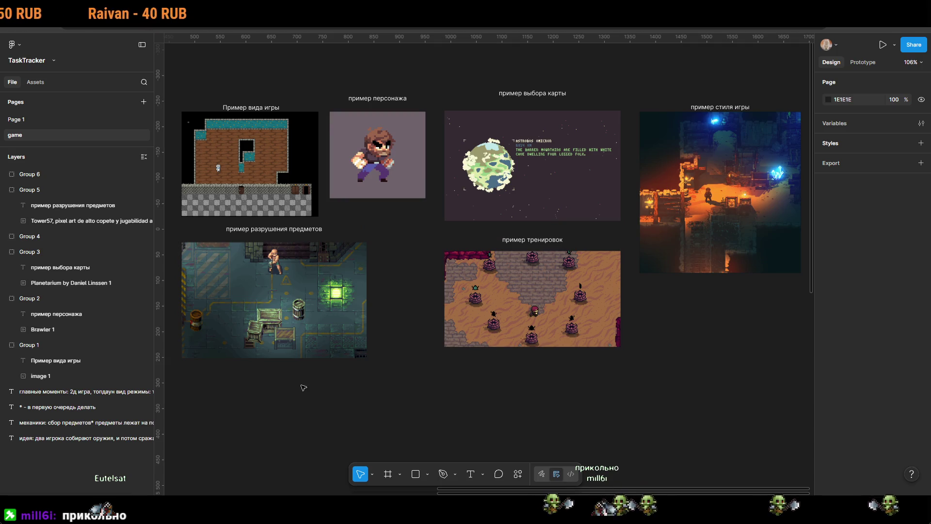
right_click(343, 404)
left_click(287, 420)
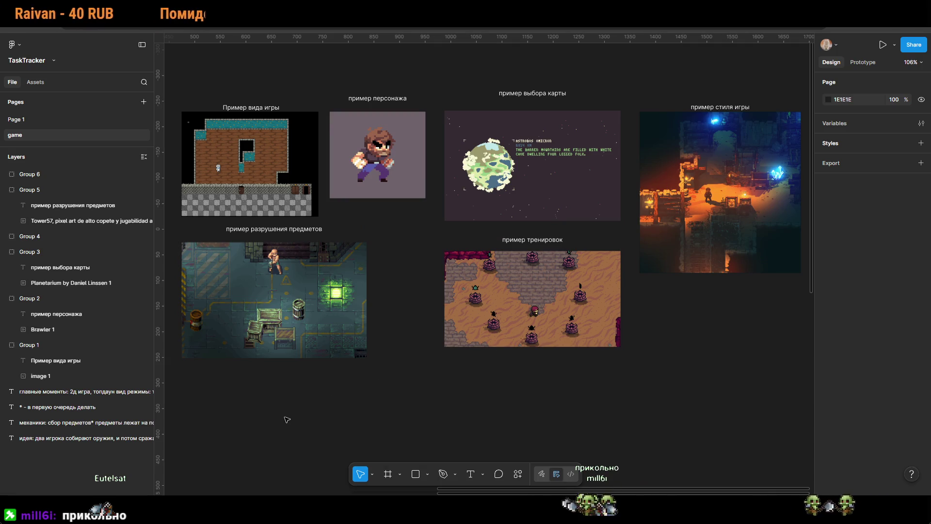
left_click(558, 335)
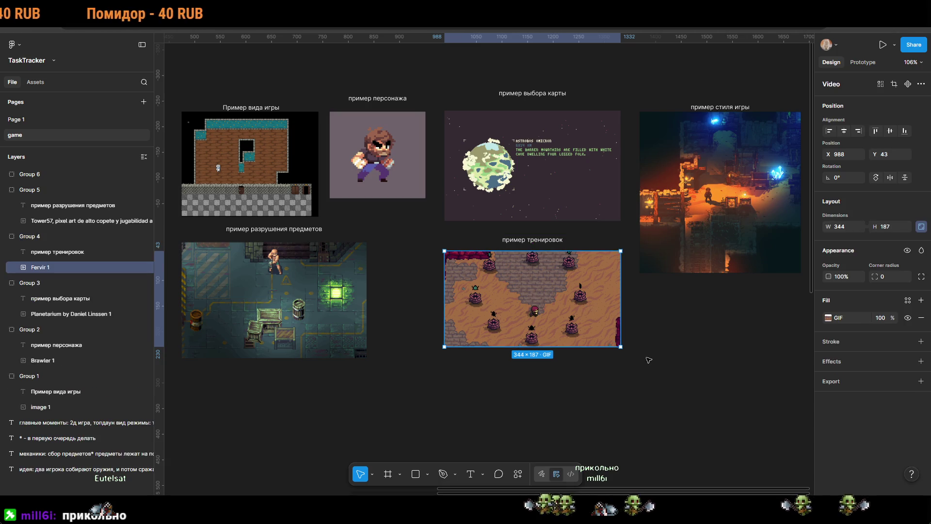
key("Return")
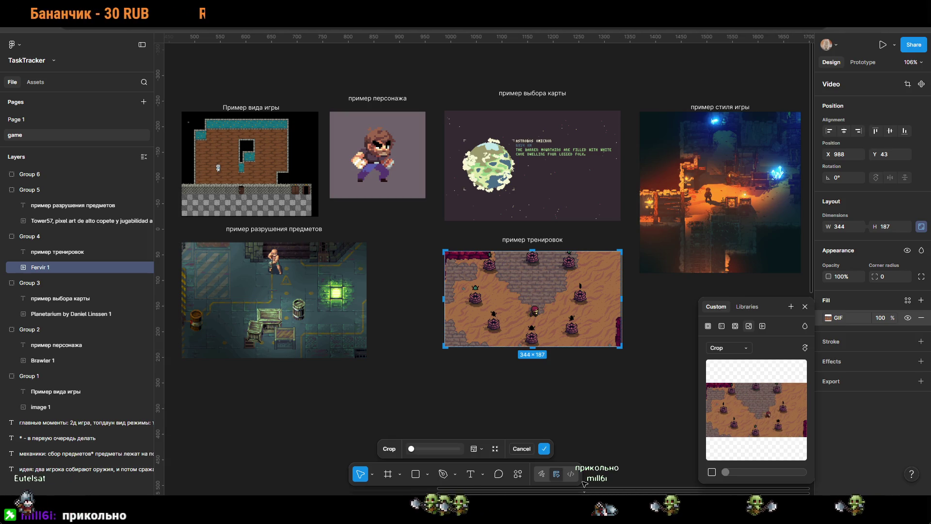
key("Return")
key("Escape")
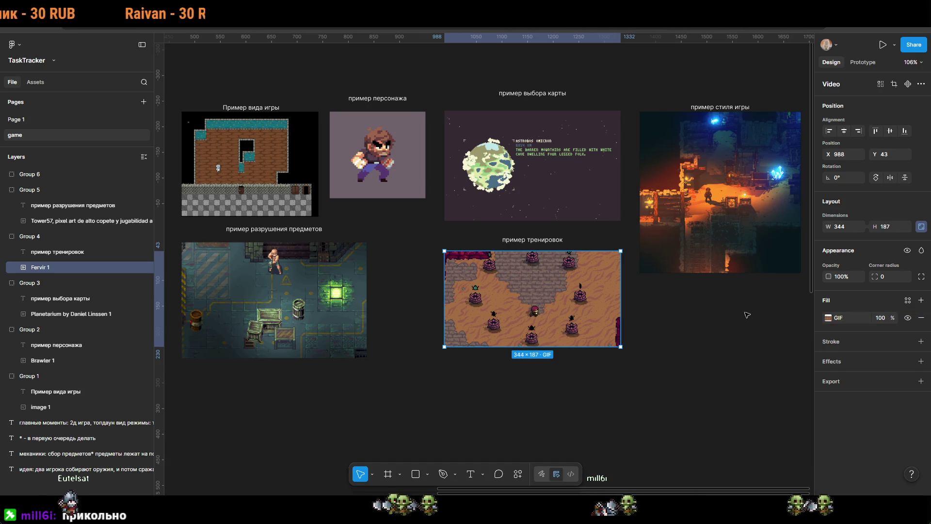
left_click(746, 314)
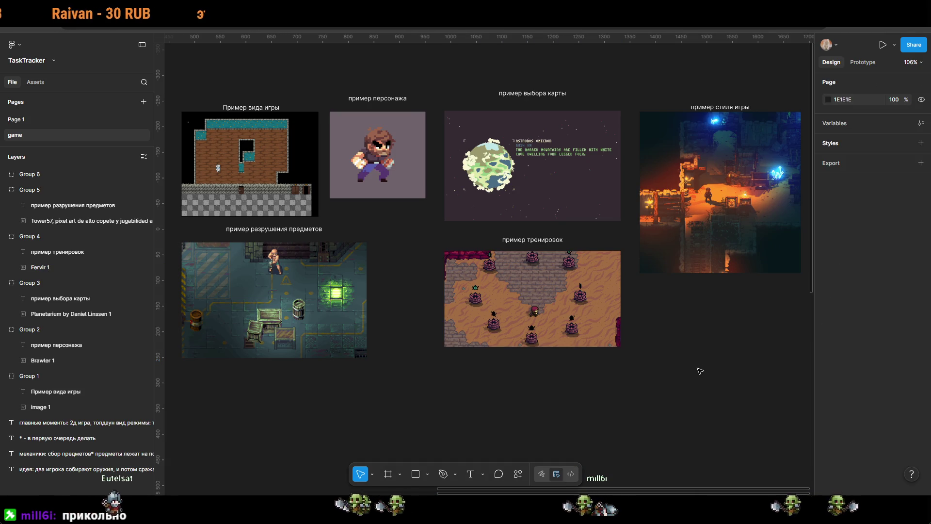
mouse_move(697, 379)
left_mouse_down()
mouse_move(606, 399)
mouse_move(693, 388)
left_mouse_up()
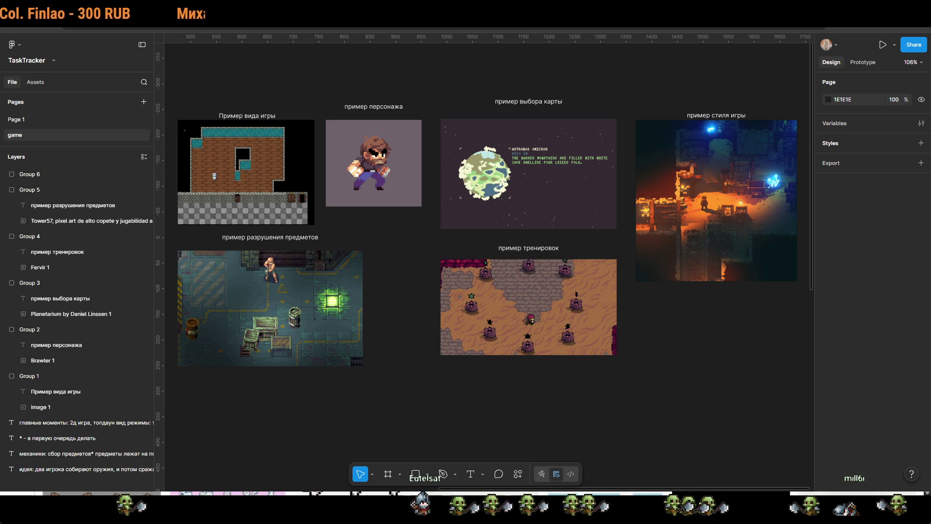
key("alt+Tab")
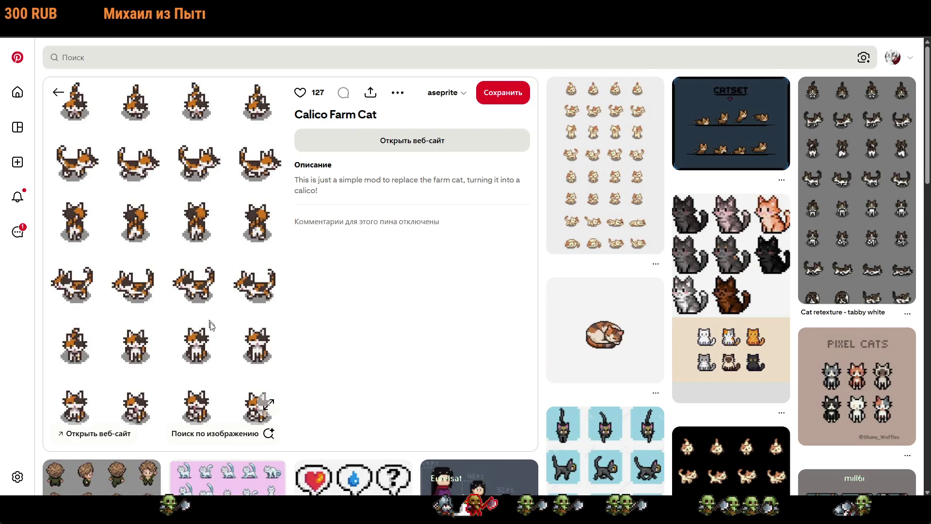
scroll(439, 303, "down", 3)
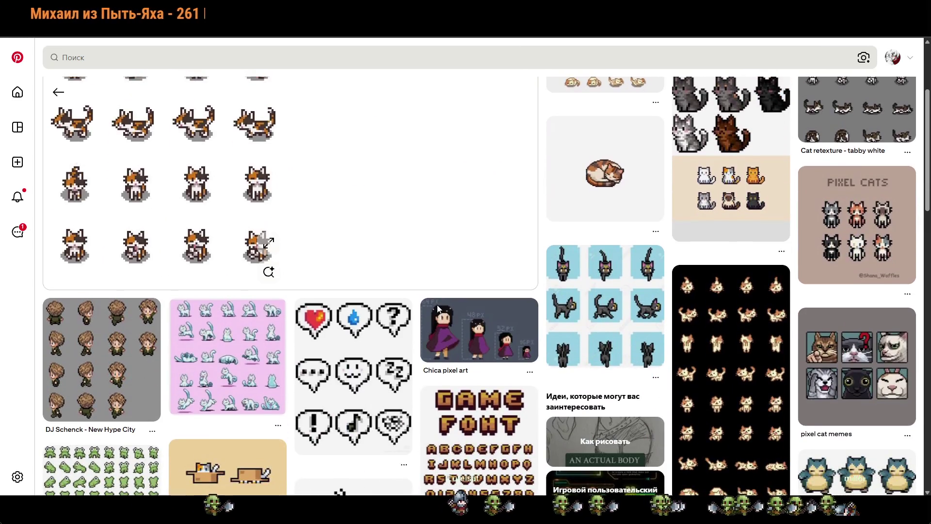
scroll(439, 330, "up", 4)
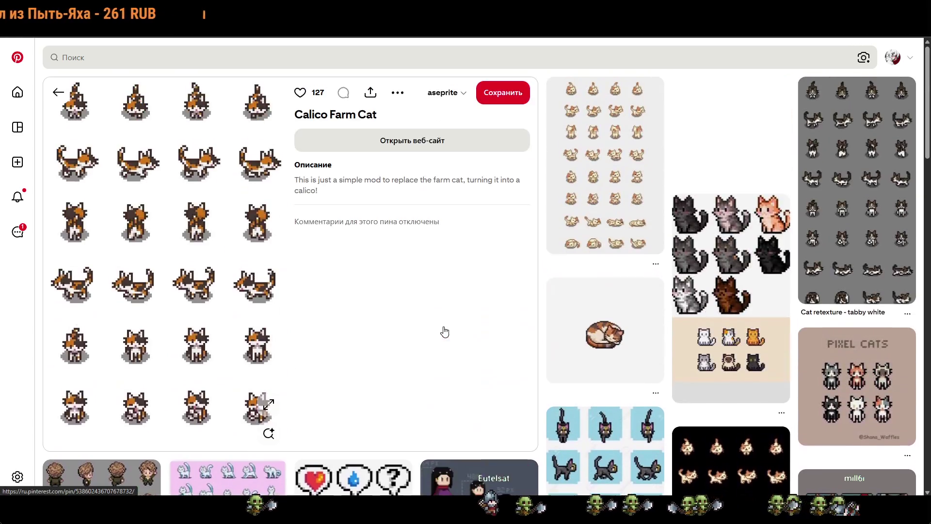
key("alt+Tab")
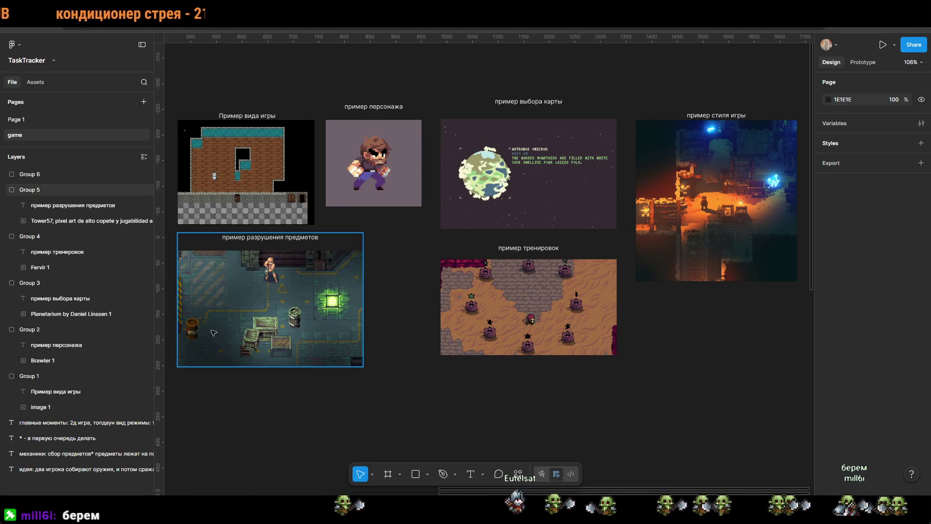
Step: Bring the mechanics list into view and complete item 18 as 'отвлекающию моменты в комнатах'
left_click_drag(355, 438, 715, 430)
scroll(716, 430, "left", 5)
scroll(579, 211, "down", 3)
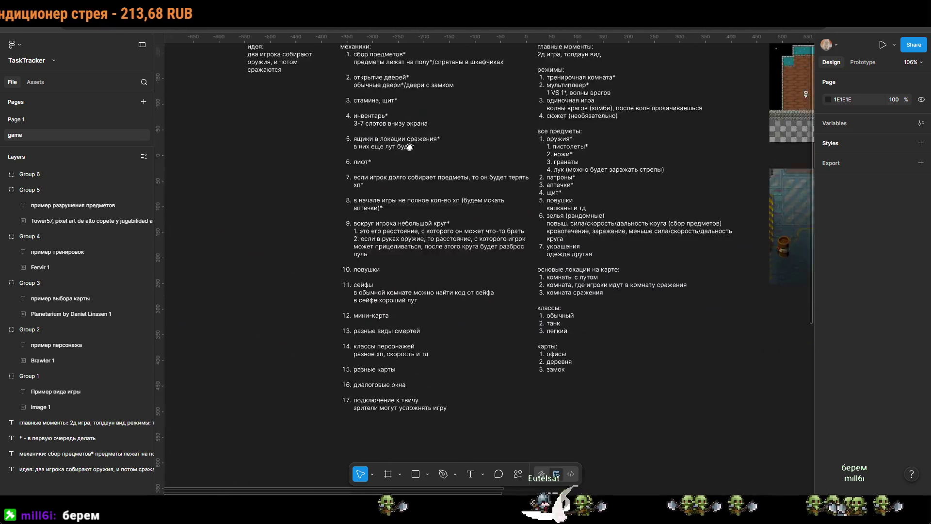
scroll(459, 247, "up", 5)
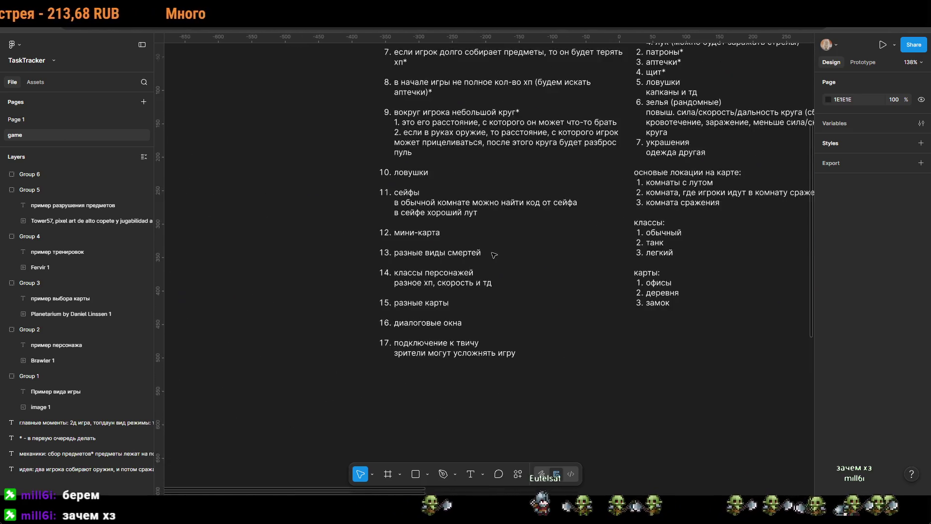
left_click(538, 308)
double_click(539, 308)
left_click(539, 310)
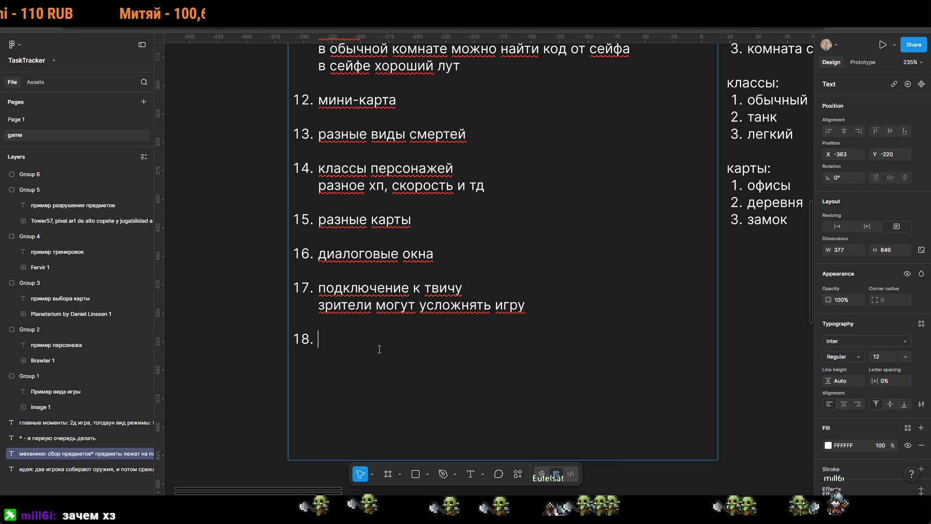
type("отвлекающию момент")
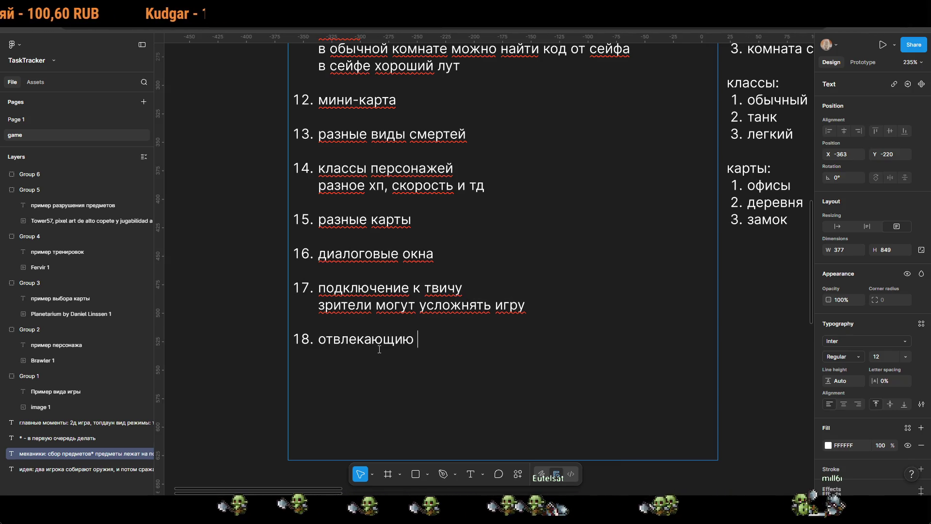
type("ы в ")
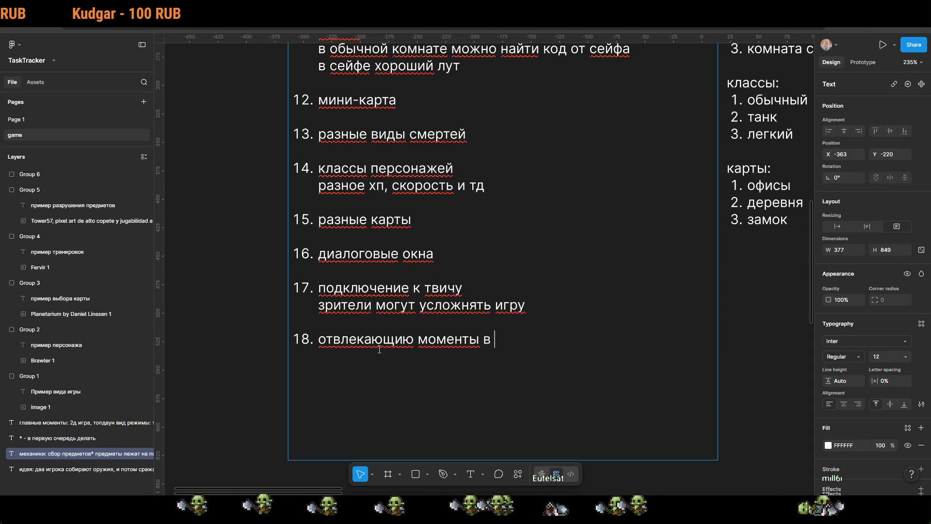
type("комнатах")
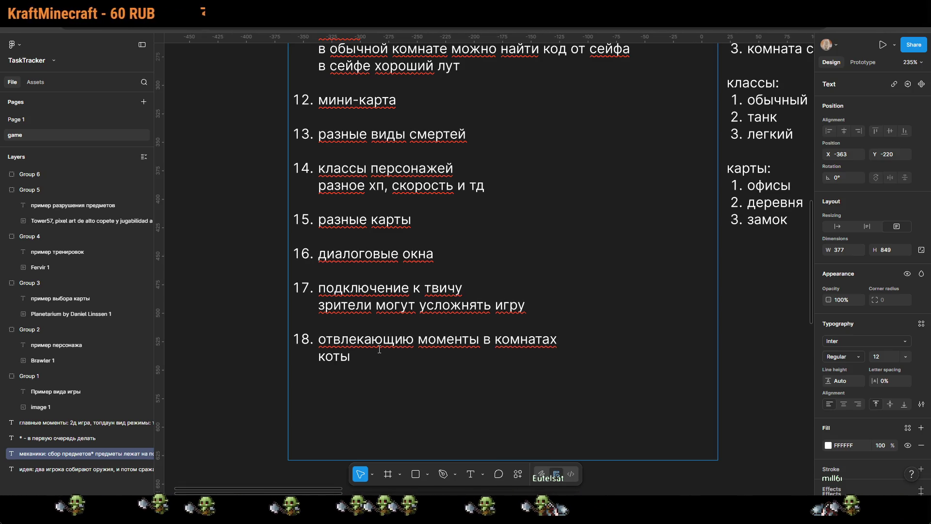
key("Escape")
key("Escape")
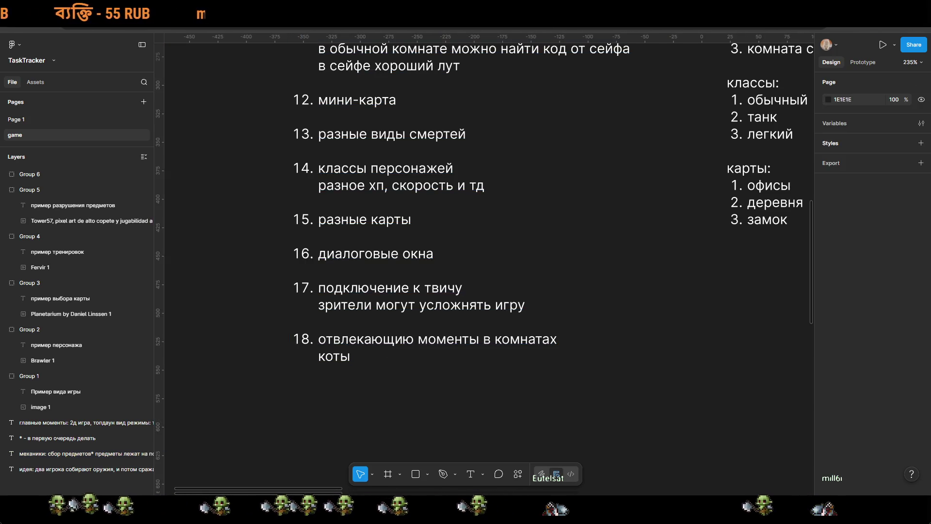
Step: Paste the cat sprite sheet, shrink it to about a third, and place it beside the example images
scroll(581, 349, "down", 10)
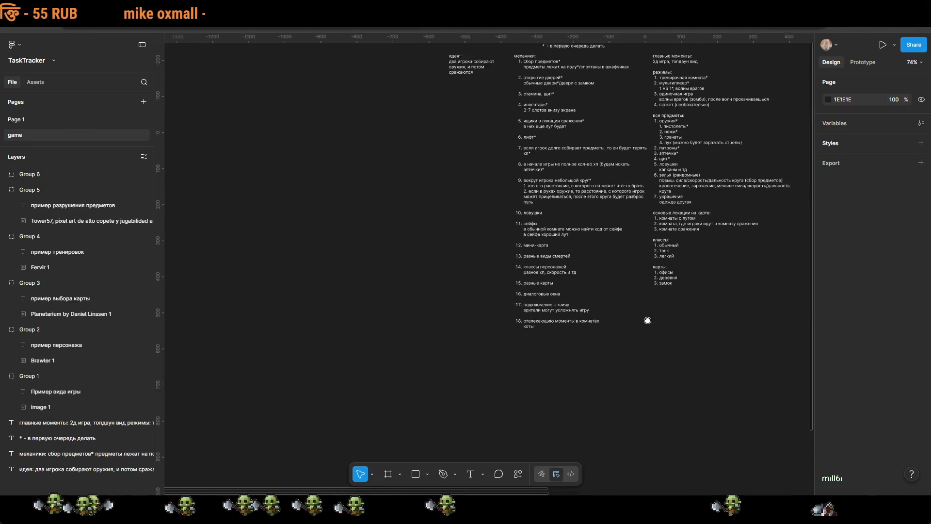
mouse_move(650, 325)
left_mouse_down()
mouse_move(426, 308)
mouse_move(249, 316)
mouse_move(230, 342)
left_mouse_up()
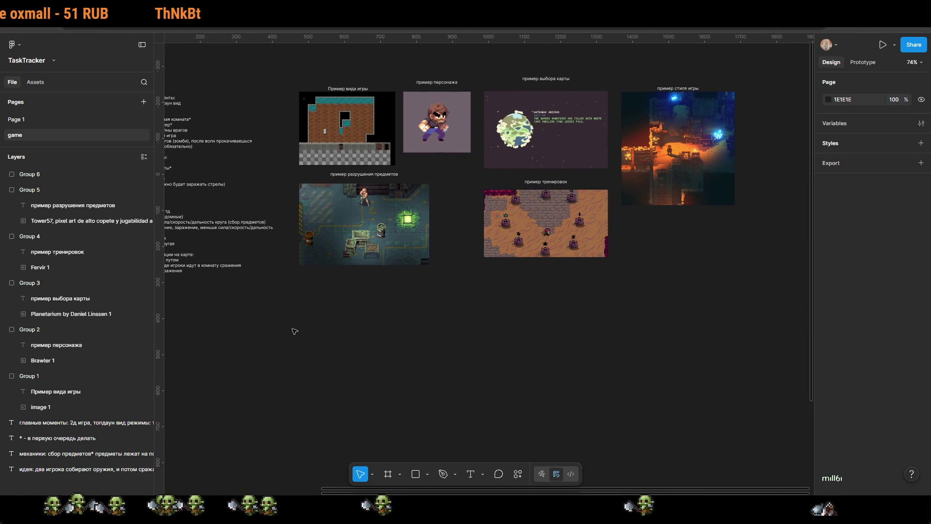
mouse_move(344, 322)
left_mouse_down()
mouse_move(690, 351)
mouse_move(327, 357)
mouse_move(633, 317)
left_mouse_up()
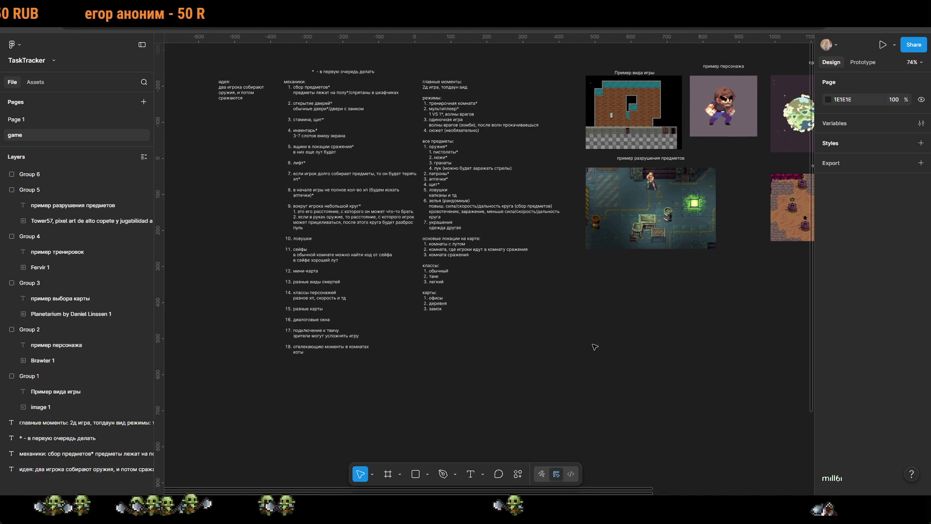
left_click_drag(595, 347, 427, 313)
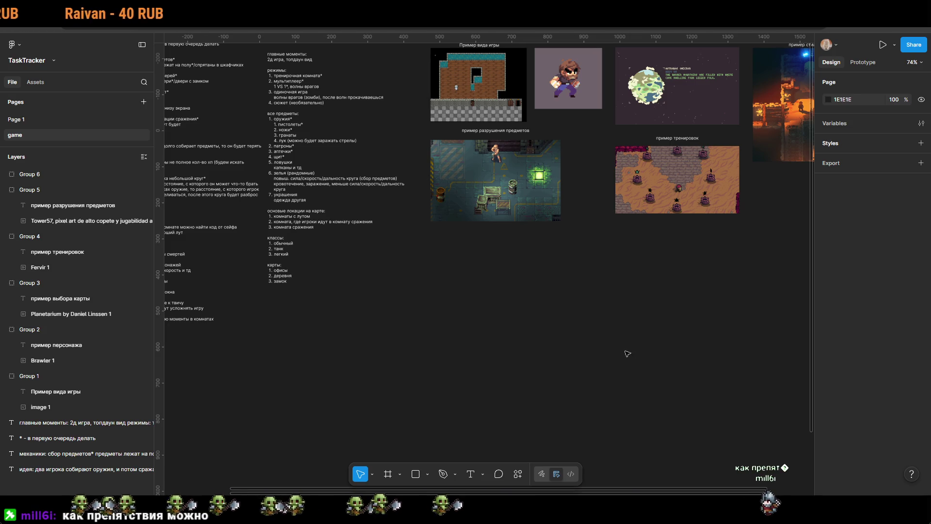
left_click_drag(649, 338, 511, 284)
key("ctrl+v")
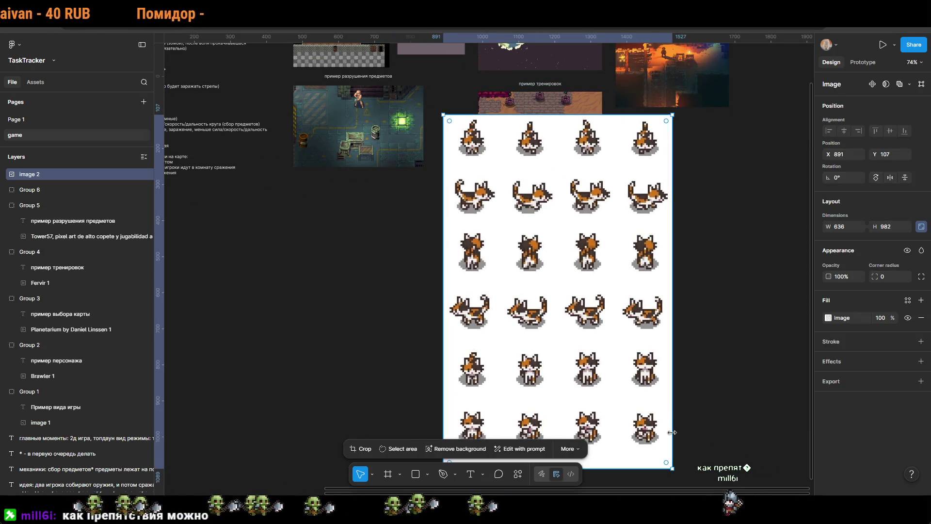
mouse_move(674, 474)
left_mouse_down()
mouse_move(573, 373)
mouse_move(528, 246)
left_mouse_up()
mouse_move(491, 172)
left_mouse_down()
mouse_move(676, 250)
mouse_move(664, 215)
mouse_move(719, 300)
mouse_move(598, 251)
mouse_move(624, 318)
left_mouse_up()
left_click(312, 322)
mouse_move(312, 322)
left_mouse_down()
mouse_move(551, 364)
mouse_move(588, 381)
mouse_move(457, 379)
left_mouse_up()
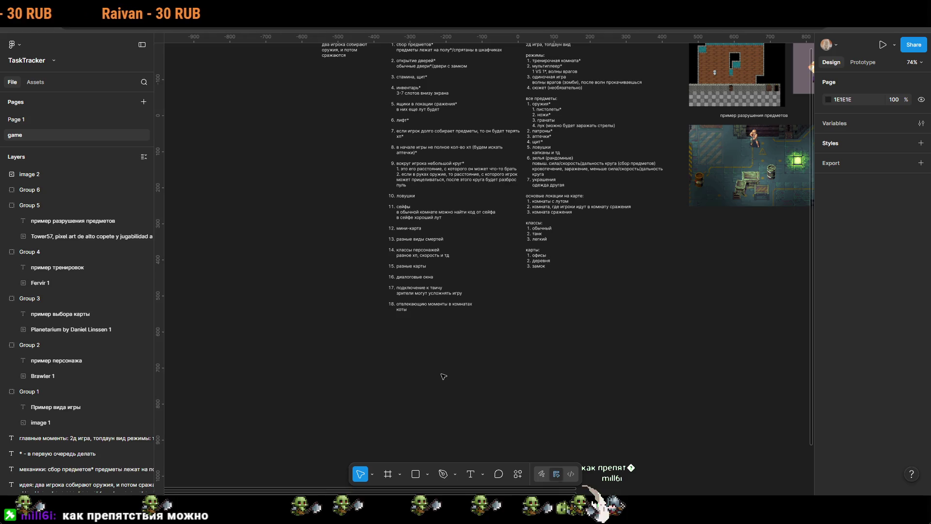
scroll(431, 357, "up", 5)
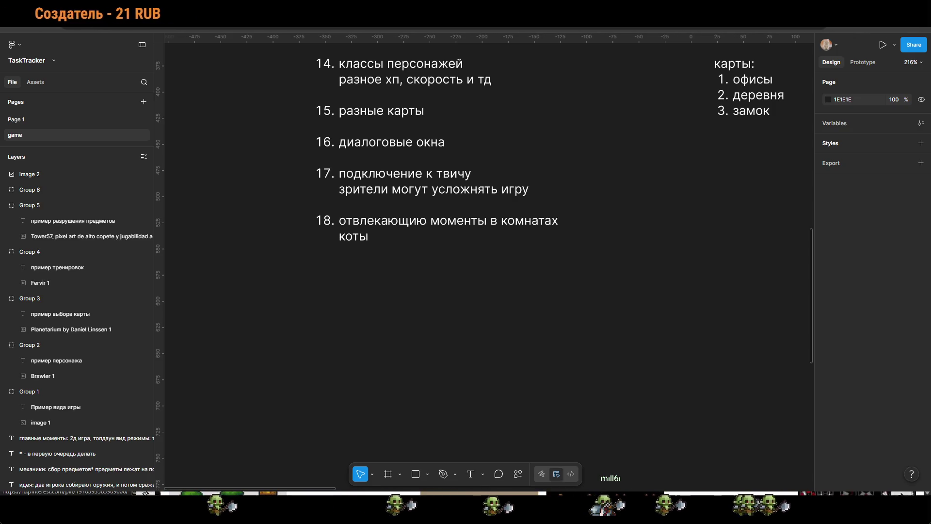
scroll(608, 280, "up", 15)
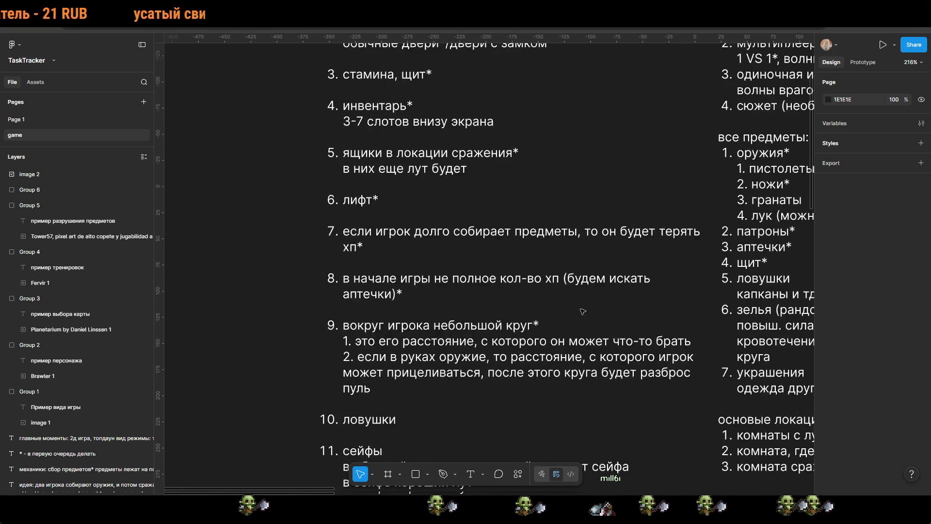
scroll(608, 280, "right", 5)
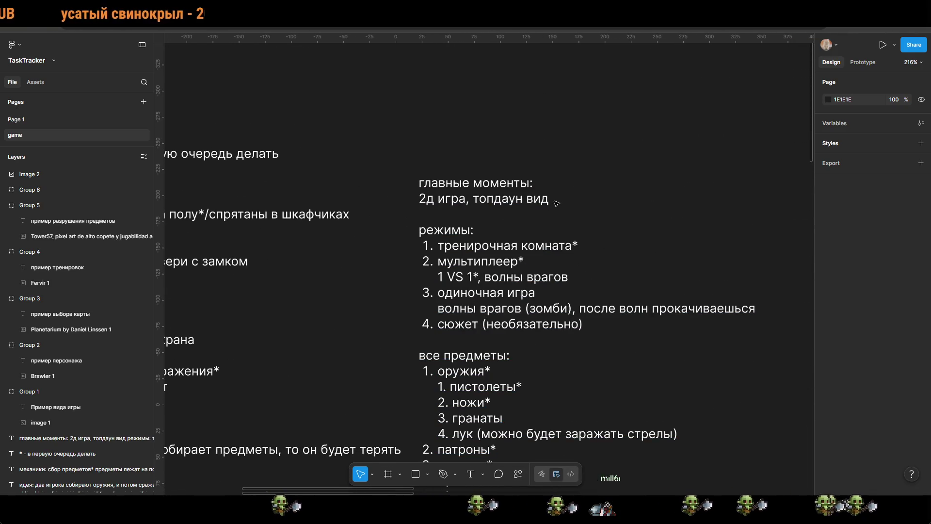
Step: Add an управление section: WASD, mouse as aim (персонаж будет смотреть в стороны мышки)
double_click(554, 201)
left_click(553, 202)
key("Return")
key("Return")
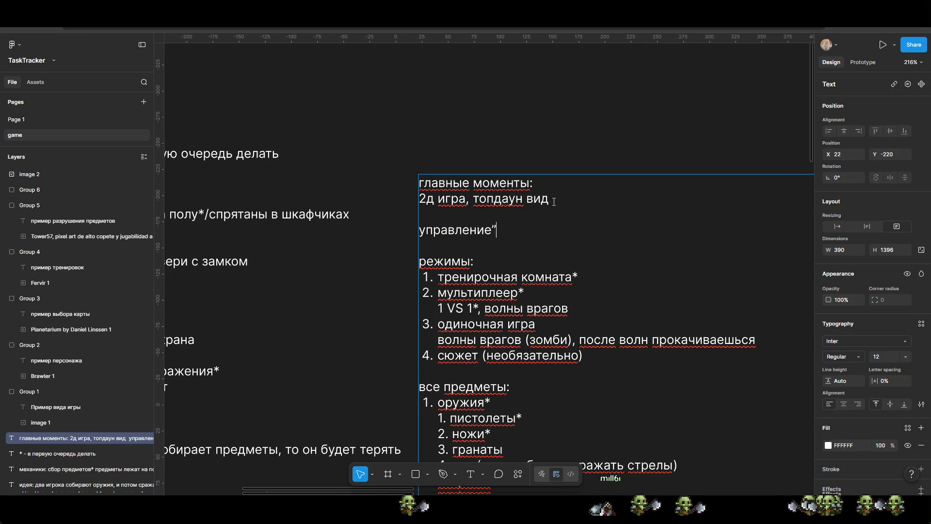
key("Return")
type("WASD, мышкой")
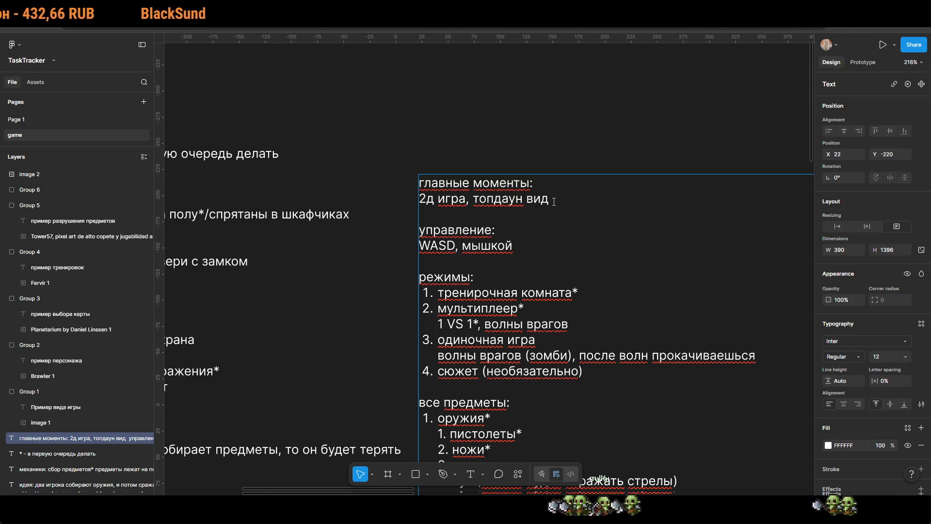
key("BackSpace")
key("BackSpace")
key("BackSpace")
type("а ка п")
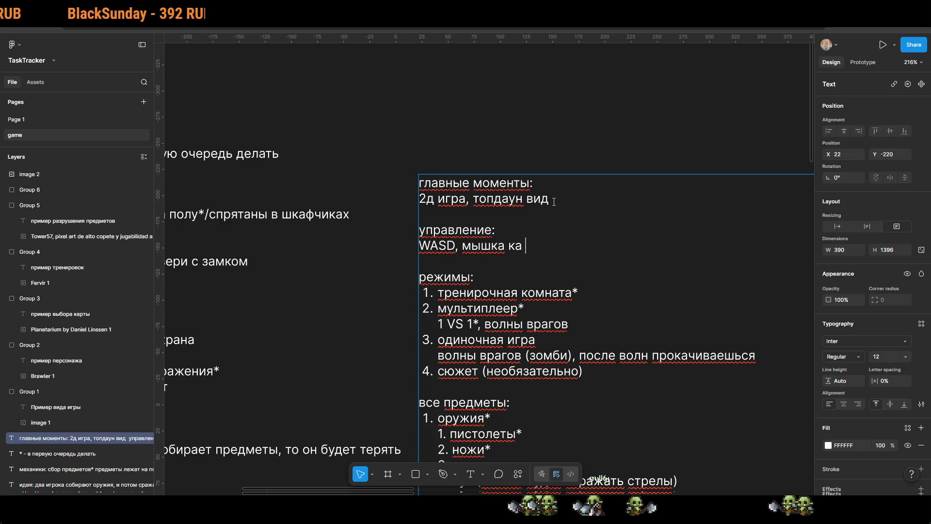
key("BackSpace")
key("BackSpace")
key("BackSpace")
type("ак при")
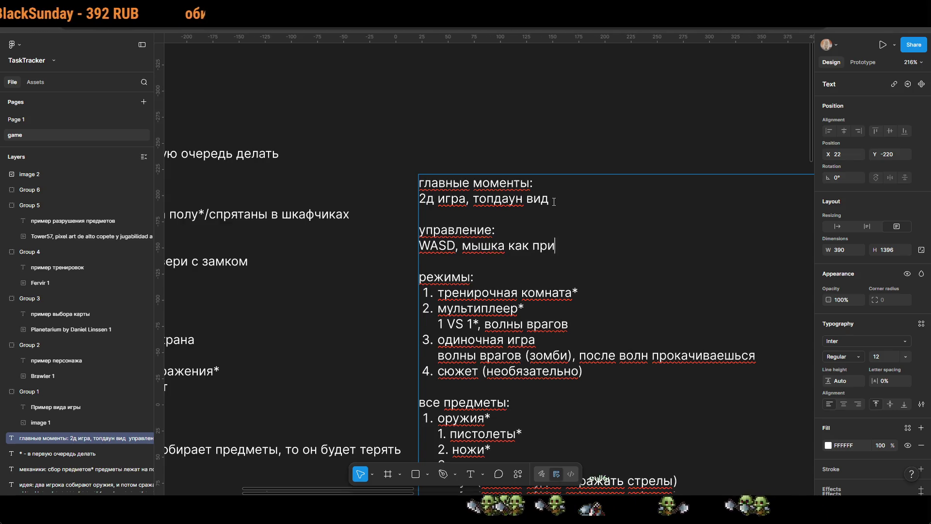
type("цел (п)")
key("Left")
type("персонаж будет ")
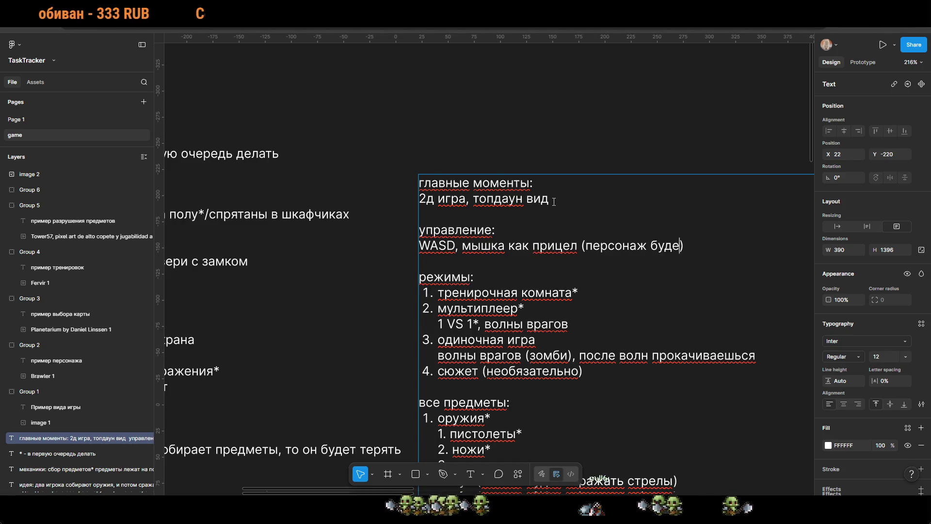
type("смотреть ")
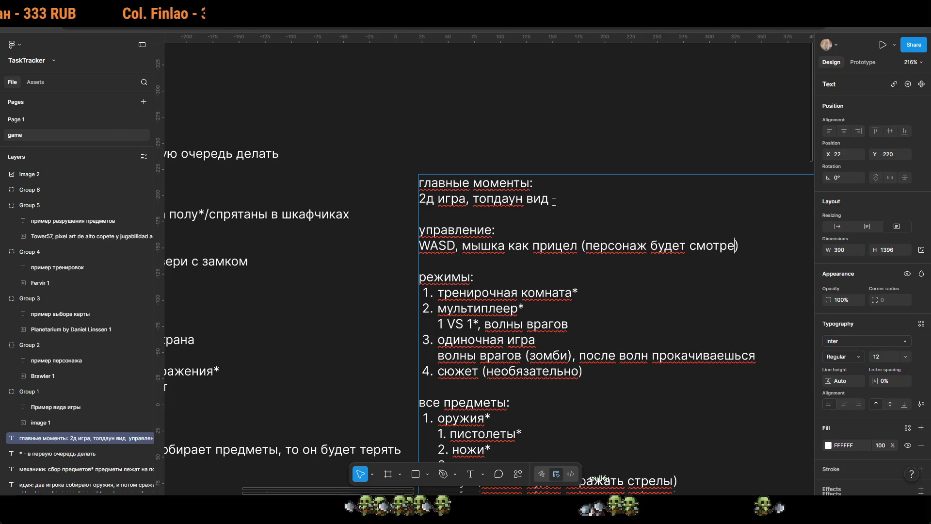
type("в сто")
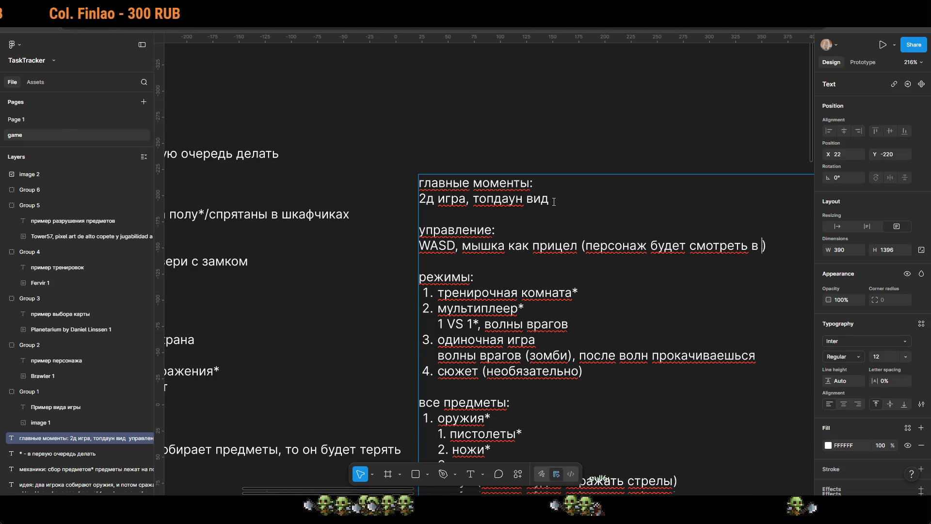
type("роны")
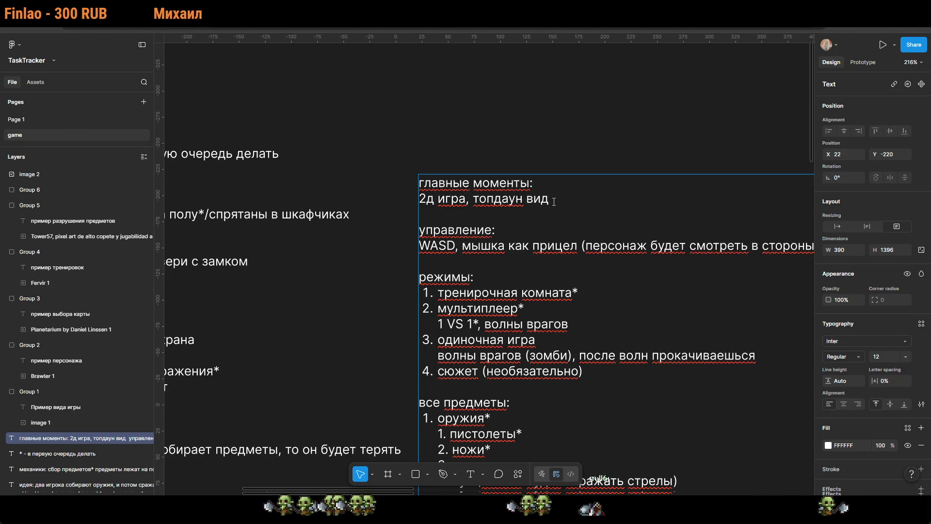
type(" мышки")
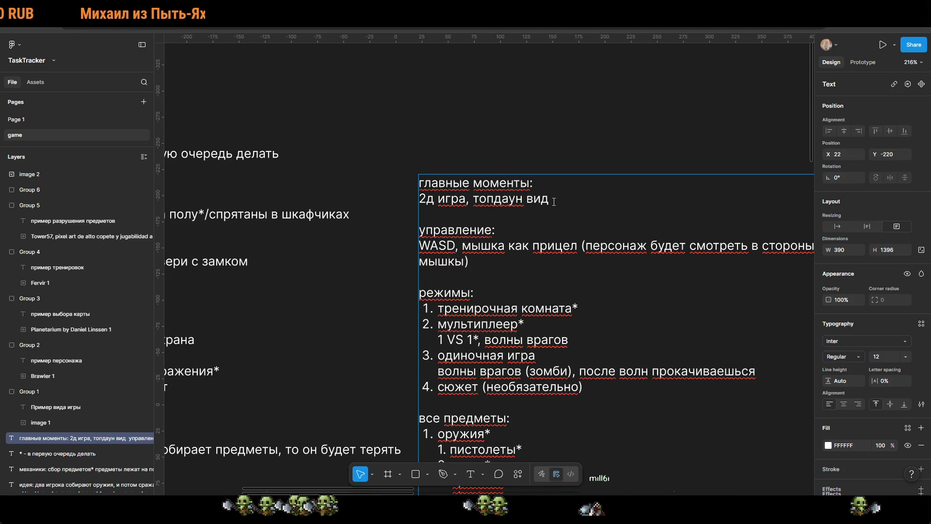
Step: Widen the main points text block so 'мышки)' fits on its line
scroll(558, 149, "right", 3)
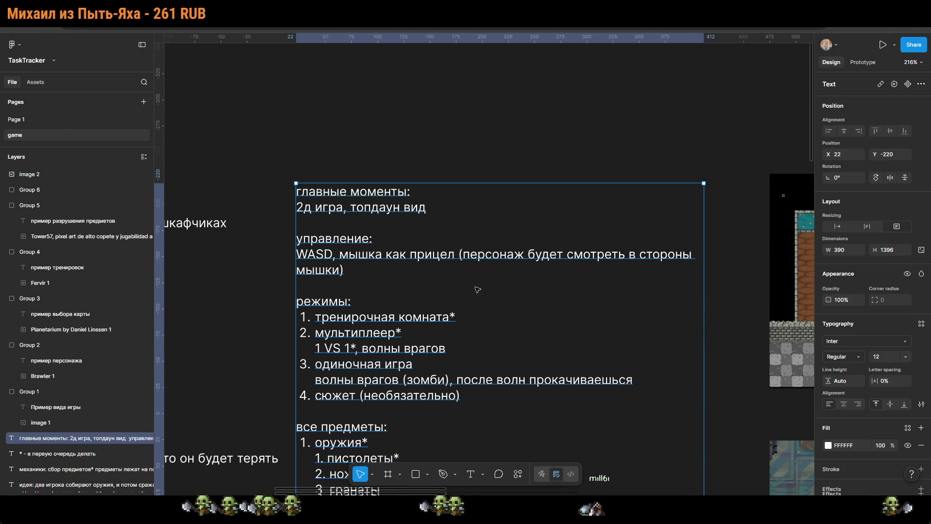
left_click(558, 148)
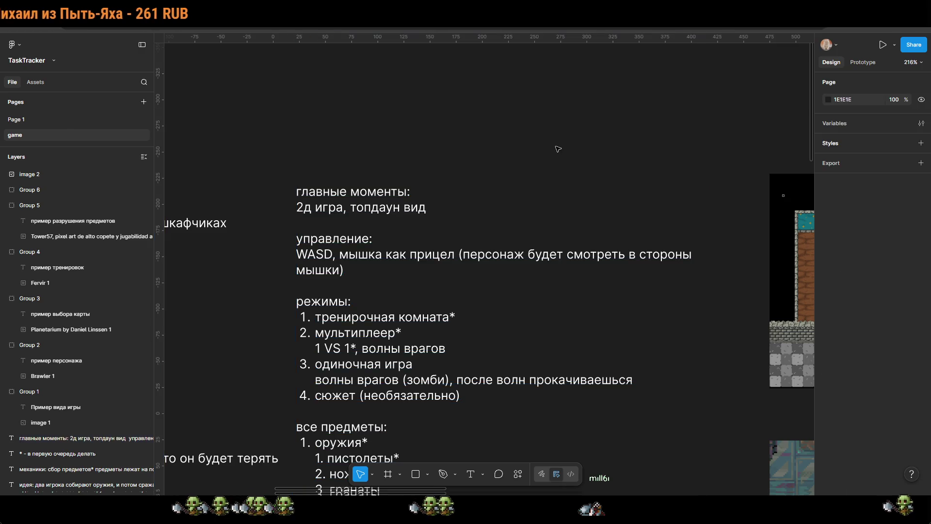
left_click(615, 249)
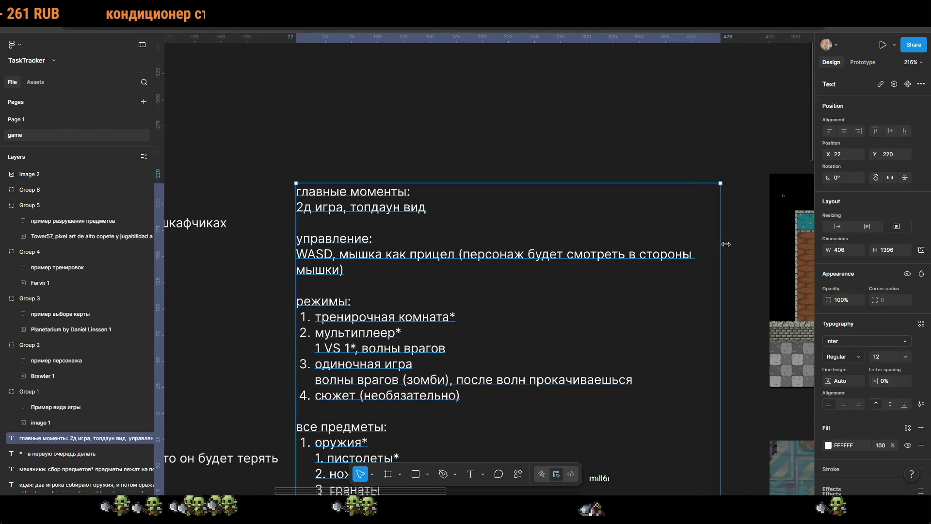
left_click_drag(703, 237, 751, 238)
key("Escape")
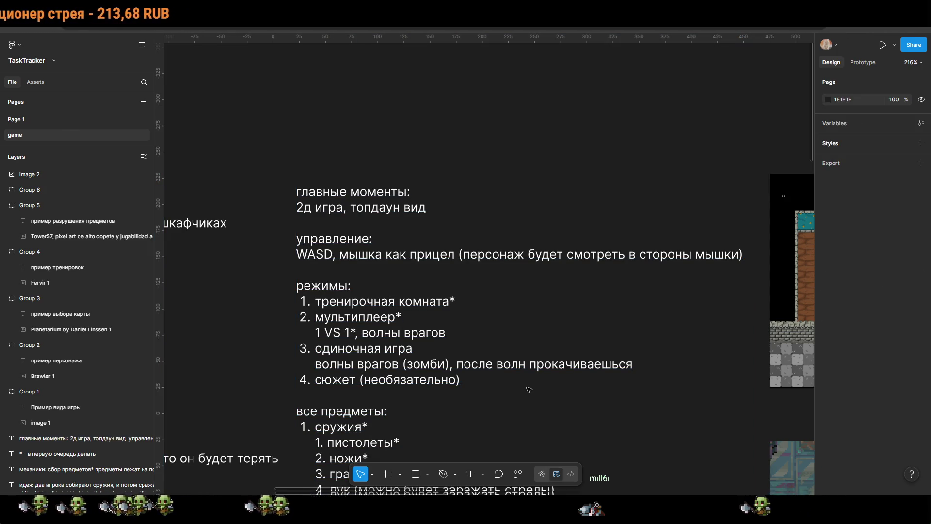
Step: Append ', инвентарь внизу экрана' after the mouse-aiming description
double_click(738, 255)
left_click(752, 255)
type(", инвер")
key("BackSpace")
type("нр")
key("BackSpace")
type("тарь внизу экрана")
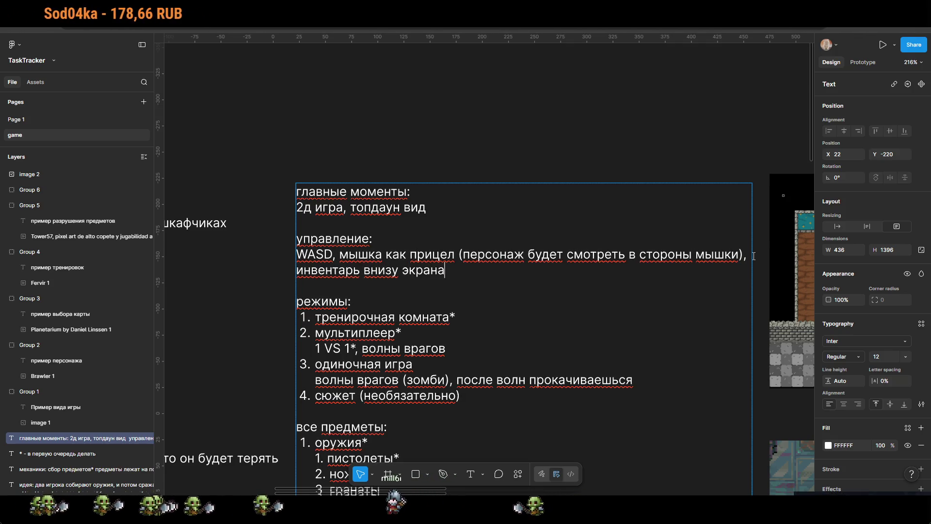
scroll(527, 363, "down", 5)
scroll(527, 363, "left", 7)
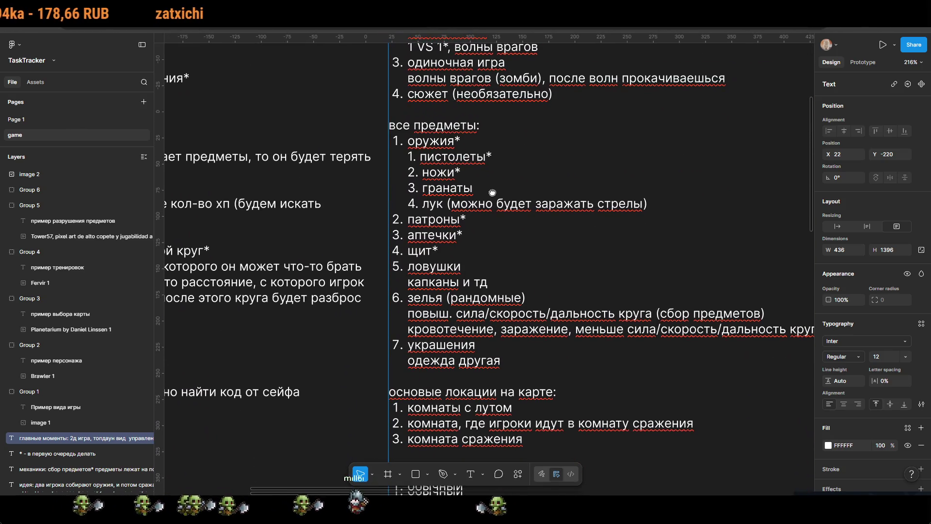
scroll(563, 348, "up", 4)
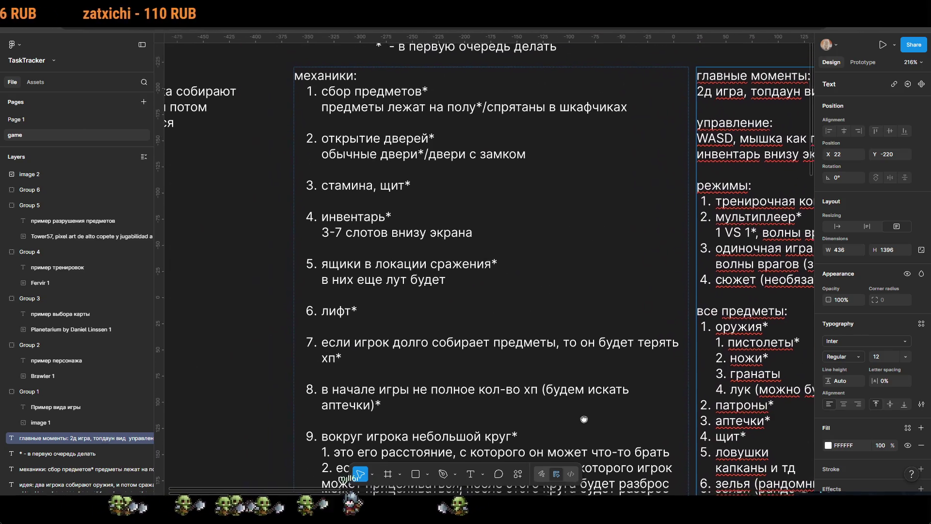
scroll(552, 457, "down", 1)
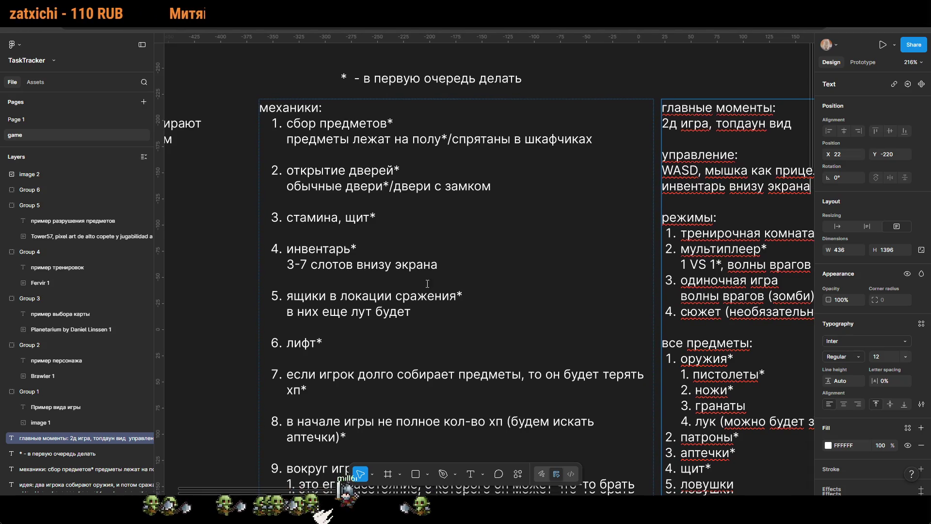
scroll(528, 273, "right", 5)
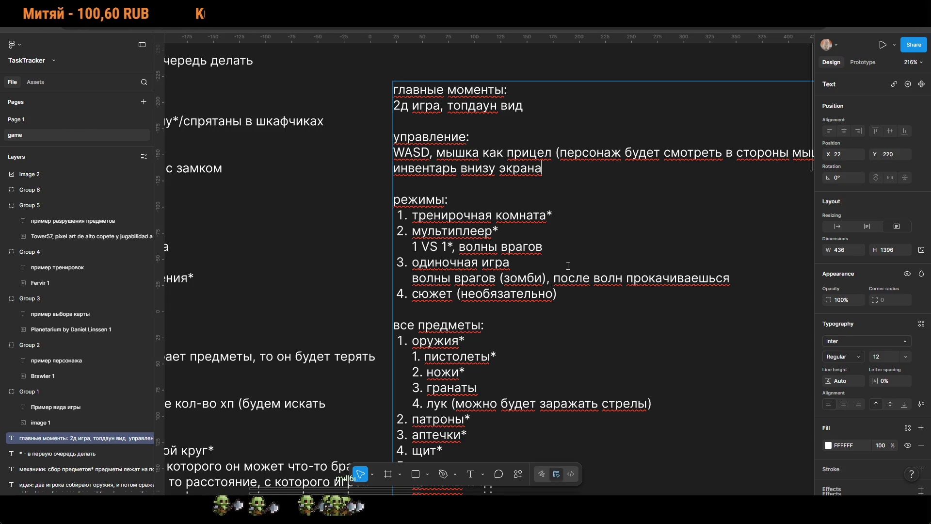
key("Escape")
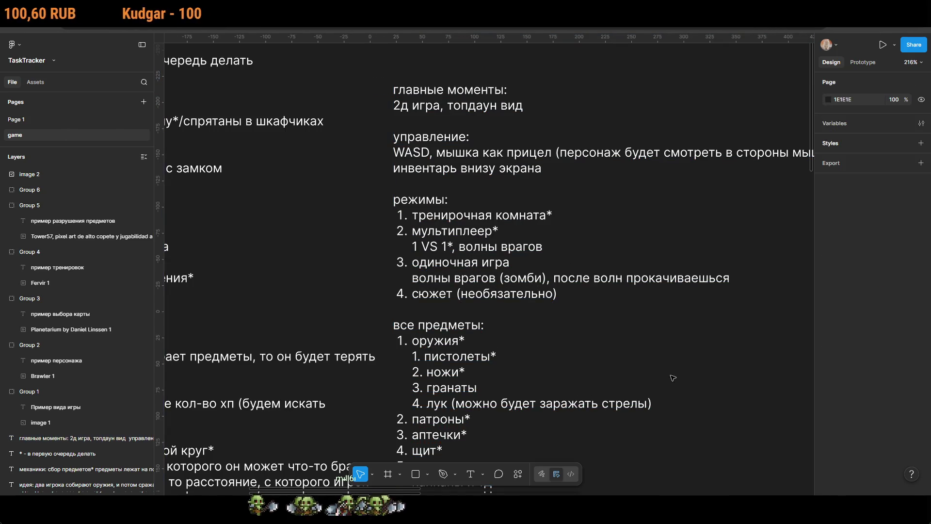
scroll(702, 387, "down", 3)
scroll(594, 324, "down", 3)
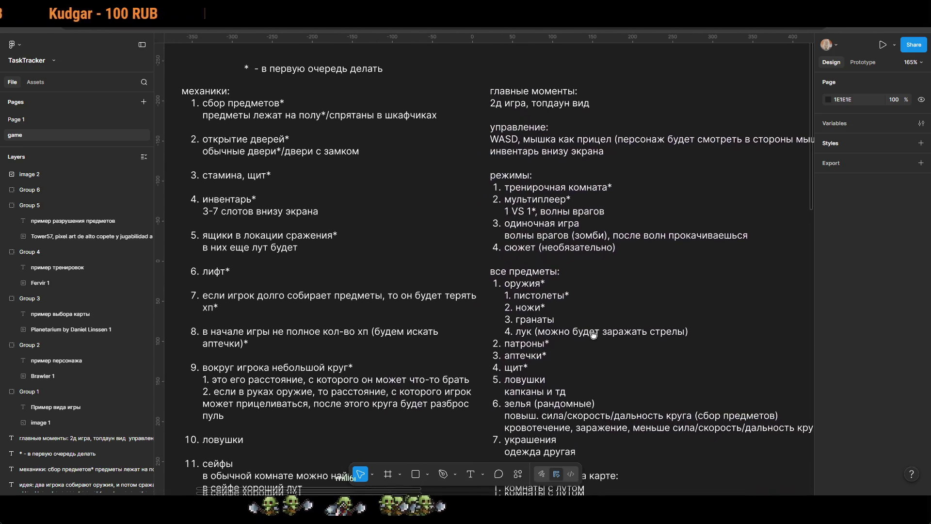
scroll(591, 323, "right", 1)
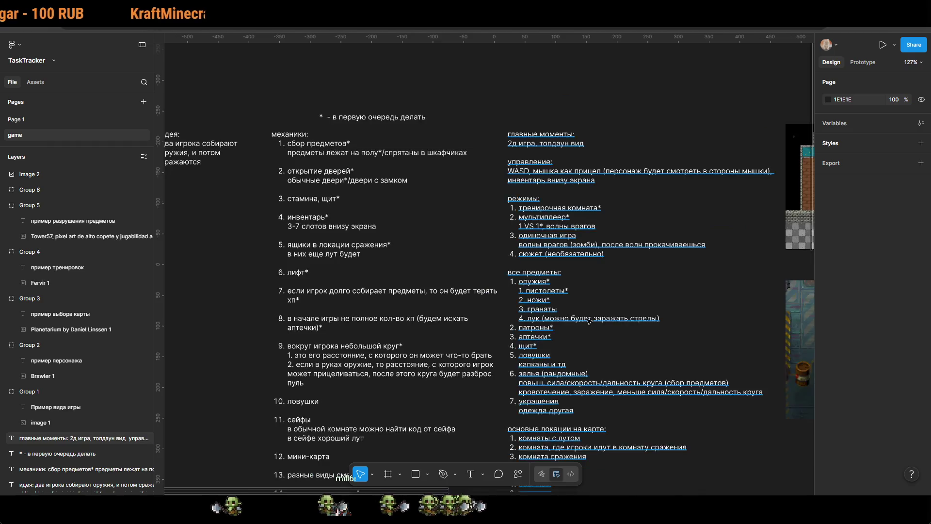
scroll(590, 322, "down", 1)
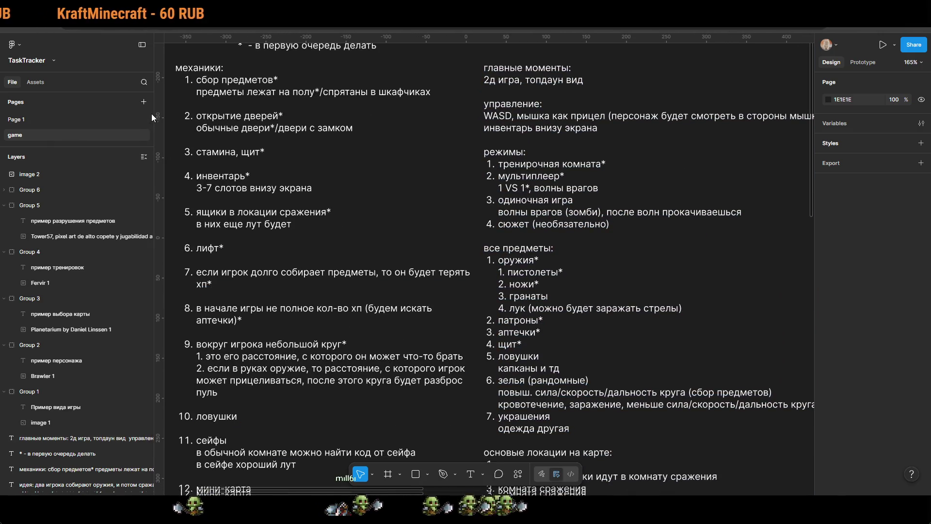
left_click_drag(153, 112, 115, 116)
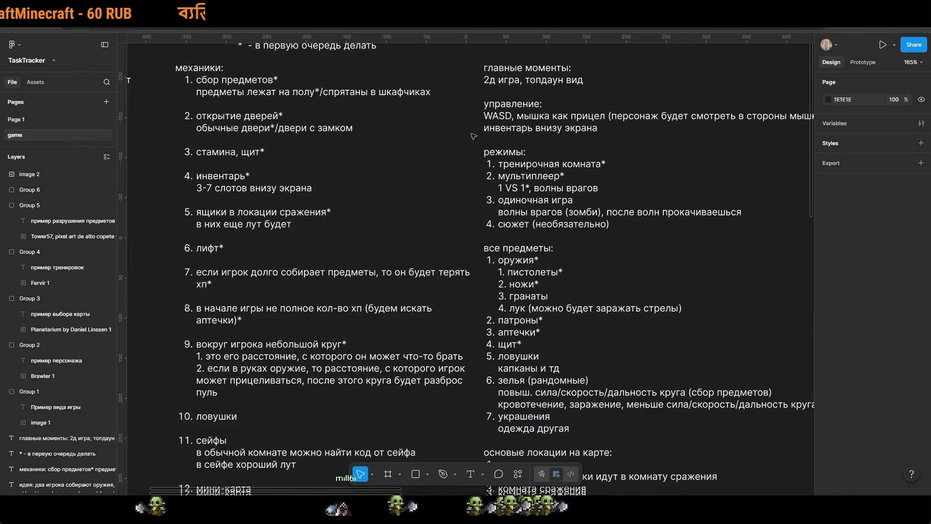
scroll(427, 148, "right", 3)
scroll(426, 147, "down", 1)
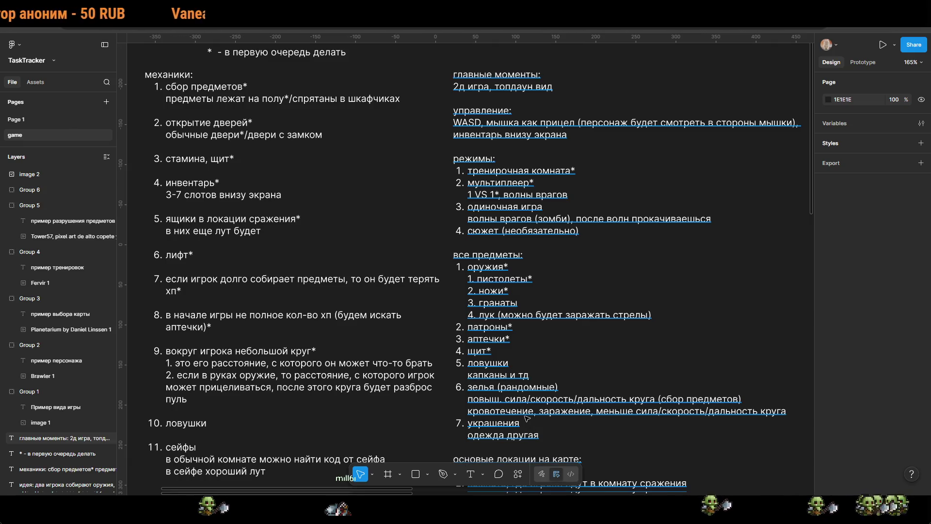
left_click(489, 351)
Step: Insert item 5 'рюкзак/сумка*' after 'щит*' in the items list
double_click(490, 351)
left_click(495, 351)
key("Return")
type("рюкзак")
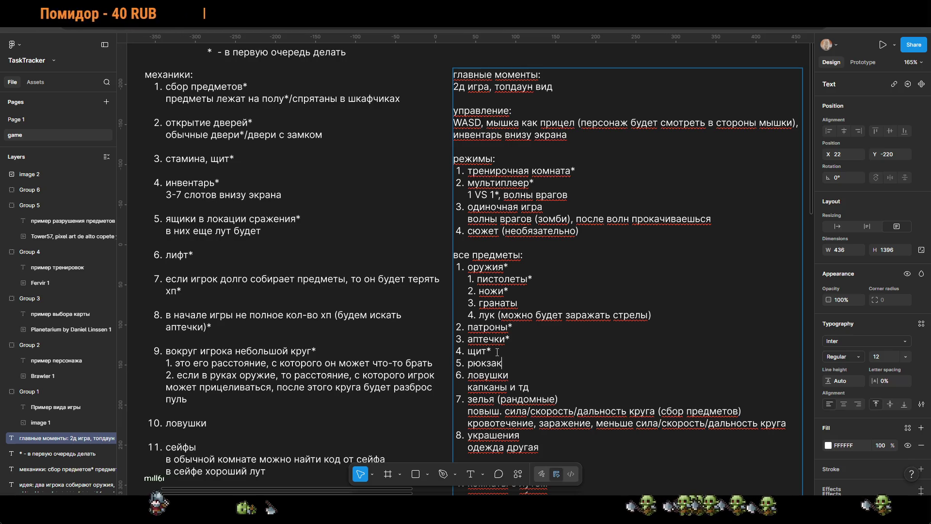
type("/с")
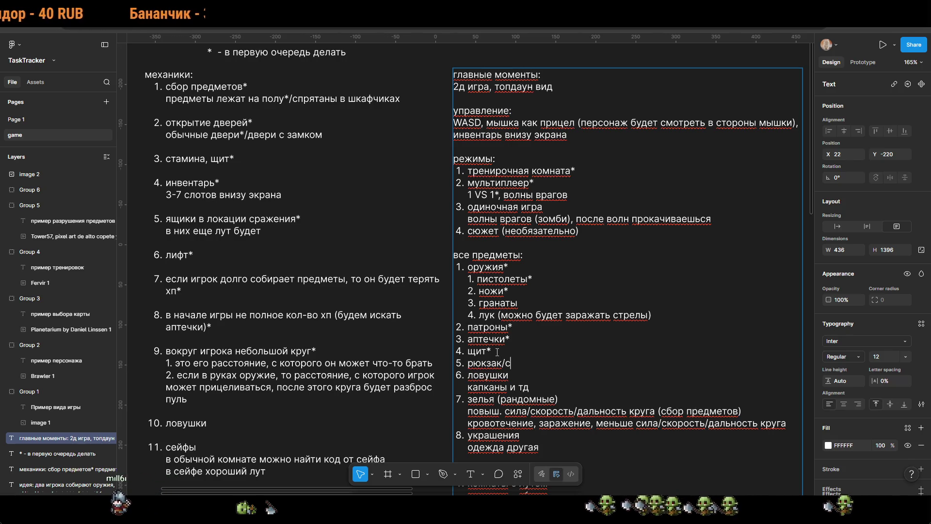
type("умка*")
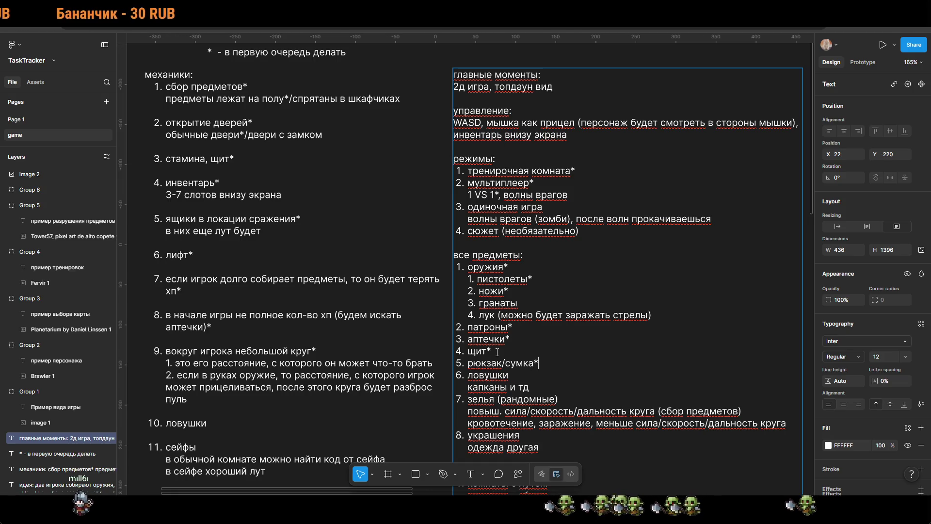
Step: Give item 5 the note line 'больше места в инвентаре' and finish editing
key("shift+Return")
type("доп")
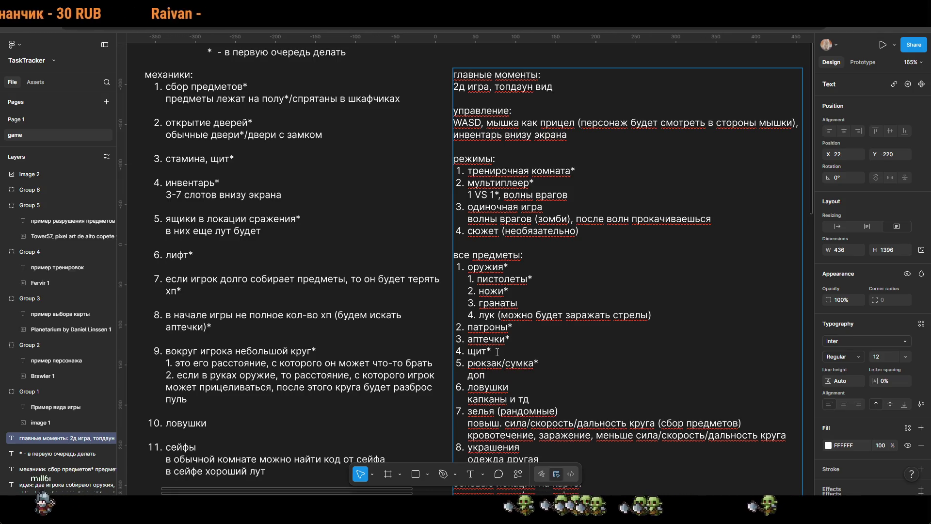
type(".")
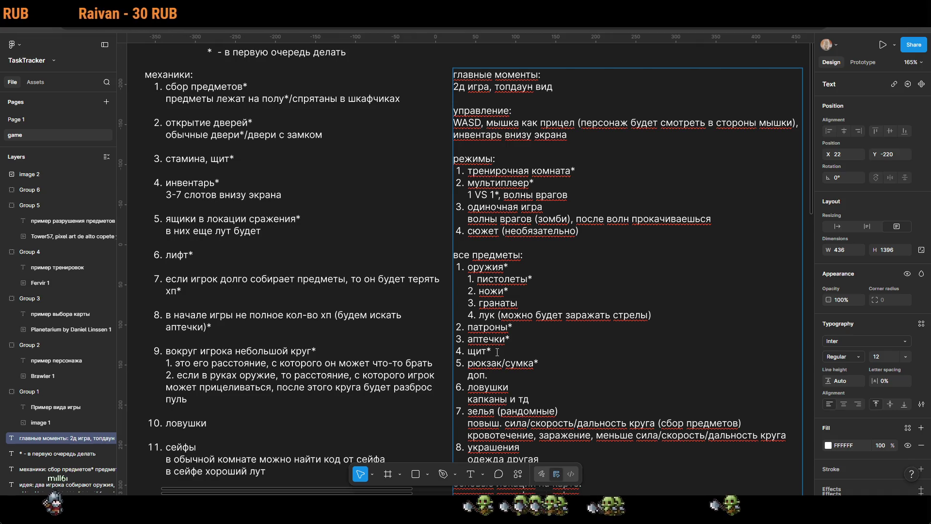
key("BackSpace")
key("BackSpace")
key("BackSpace")
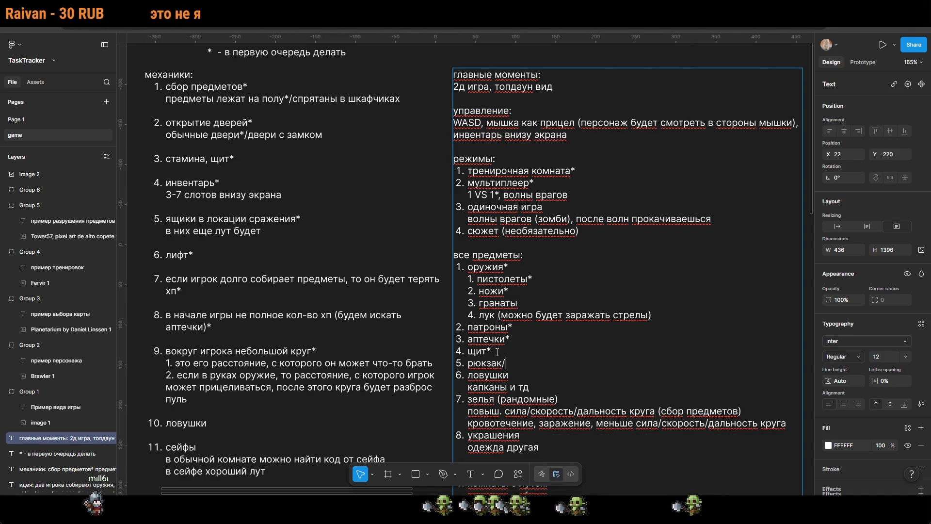
key("ctrl+z")
key("BackSpace")
key("BackSpace")
key("BackSpace")
type("больше мест")
type("а в инве")
type("нрае")
key("BackSpace")
key("BackSpace")
key("BackSpace")
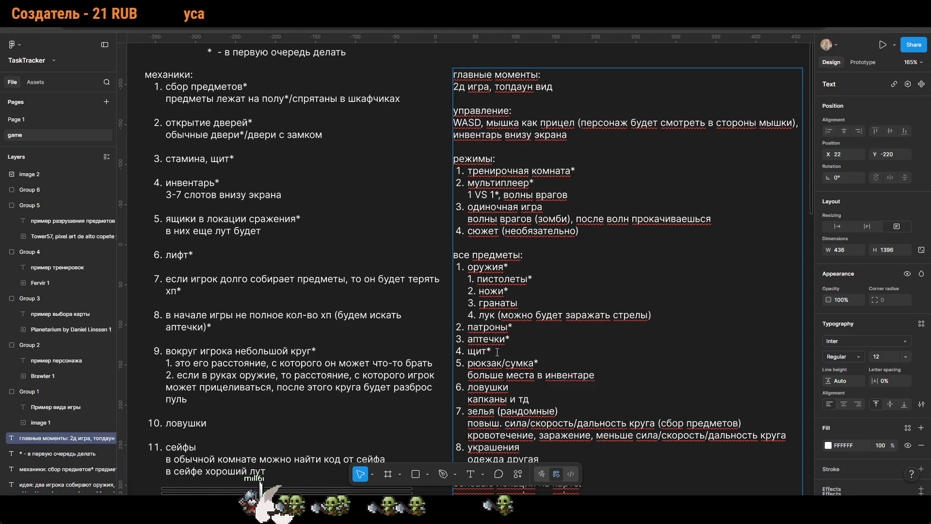
key("Escape")
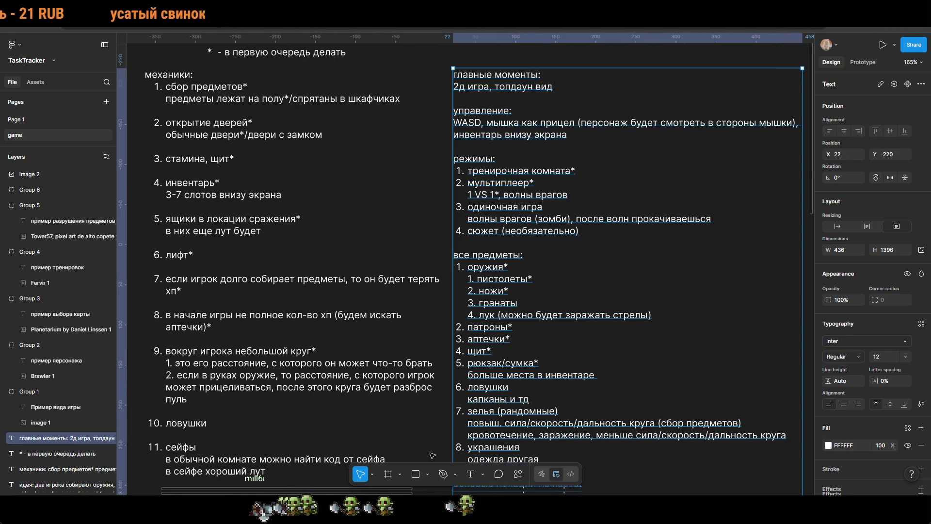
scroll(451, 431, "down", 3)
key("Escape")
scroll(575, 161, "down", 4)
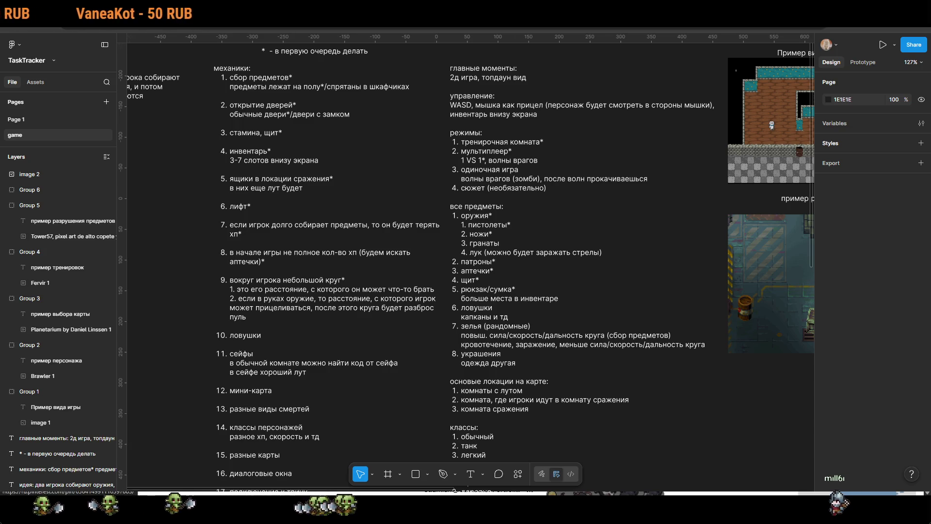
scroll(595, 311, "down", 5)
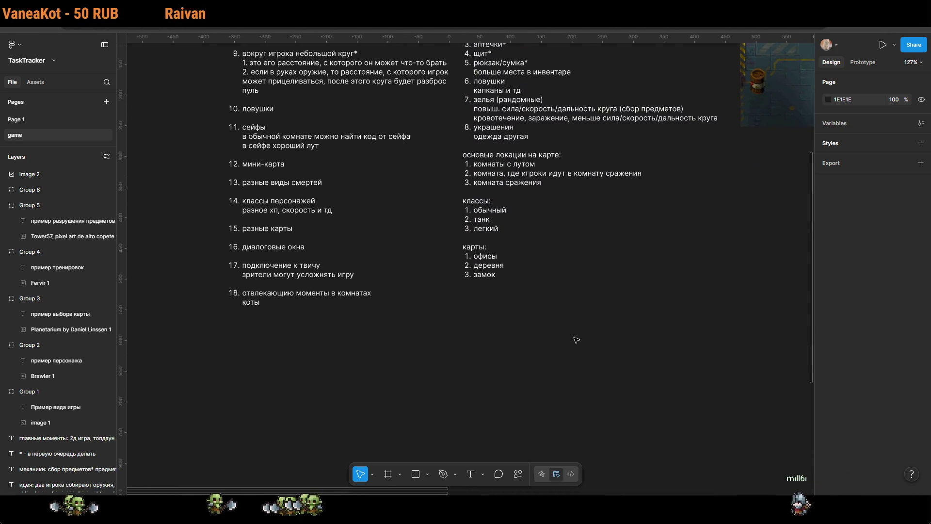
Step: Under item 14's 'и тд' line, type 'в зависимости от карты будут разные классы'
scroll(530, 210, "up", 8)
scroll(639, 330, "down", 5)
scroll(479, 210, "up", 4)
scroll(479, 209, "up", 2)
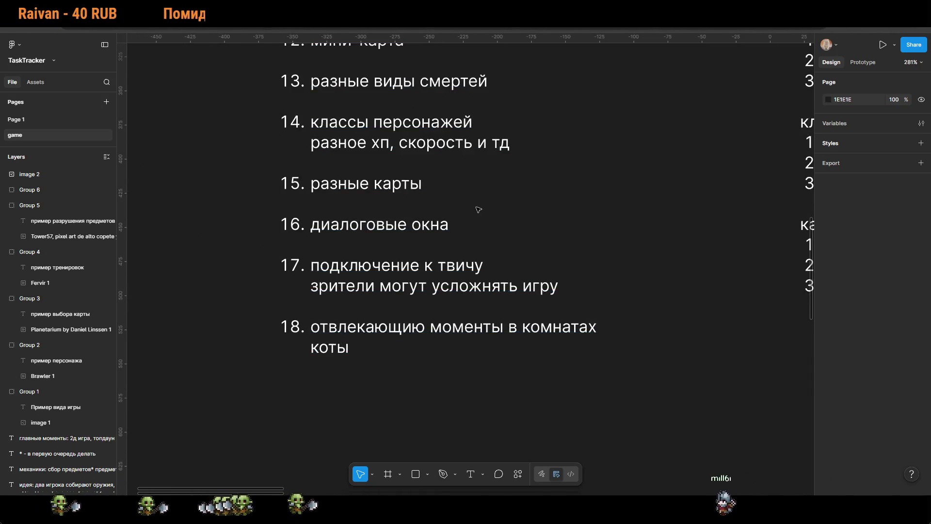
scroll(558, 360, "up", 3)
scroll(552, 334, "down", 2)
scroll(553, 291, "up", 4)
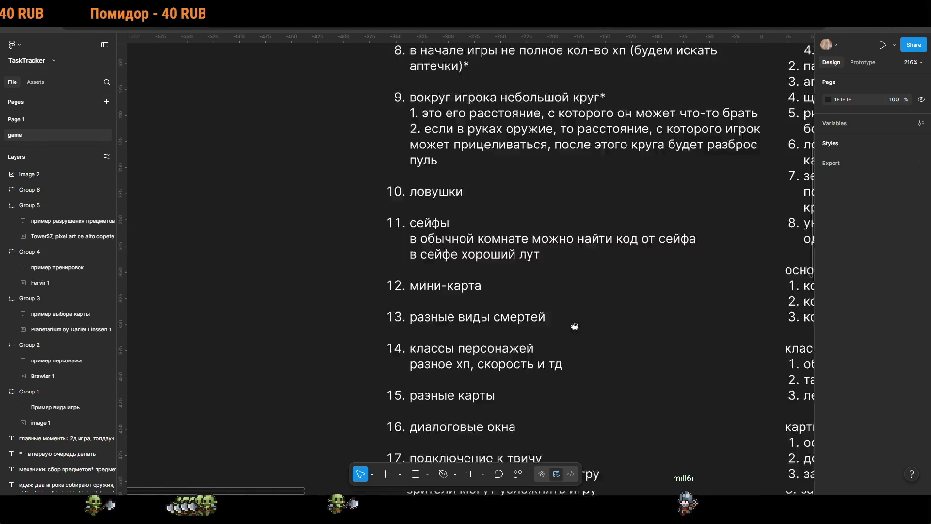
scroll(509, 229, "up", 1)
left_click_drag(509, 229, 518, 183)
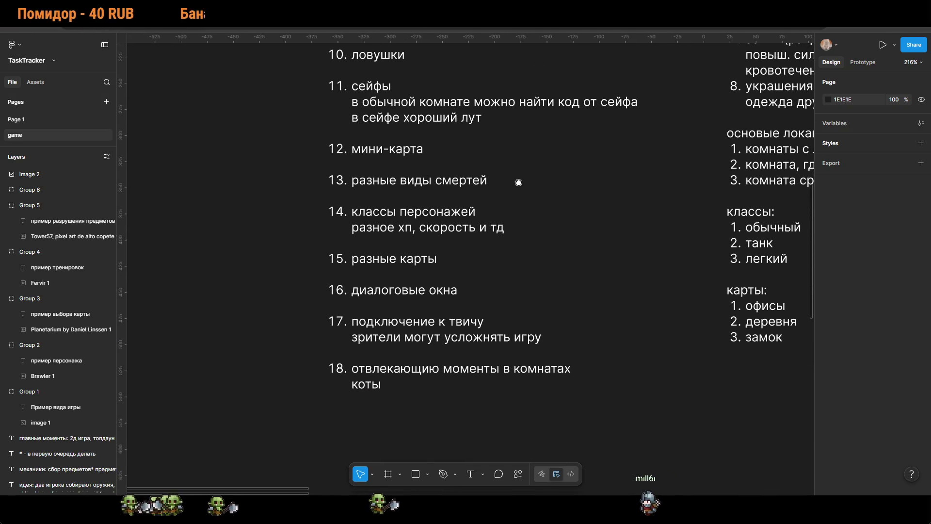
double_click(485, 218)
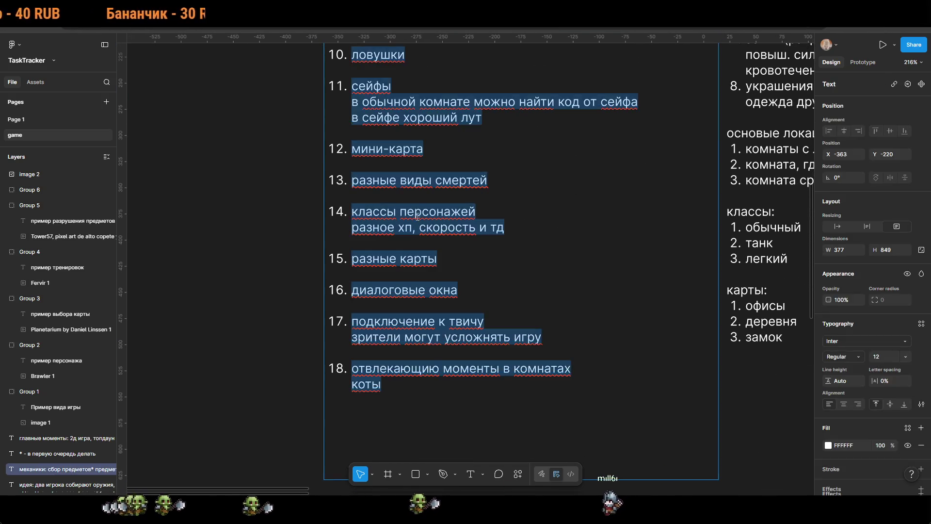
left_click(477, 212)
mouse_move(504, 229)
left_mouse_down()
mouse_move(352, 228)
mouse_move(482, 232)
left_mouse_up()
key("Right")
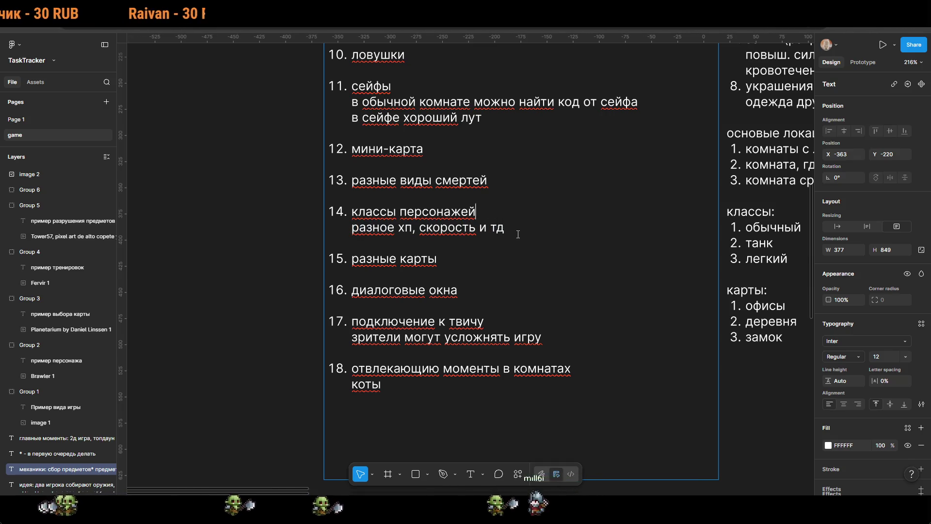
key("Return")
type("в зависимости ")
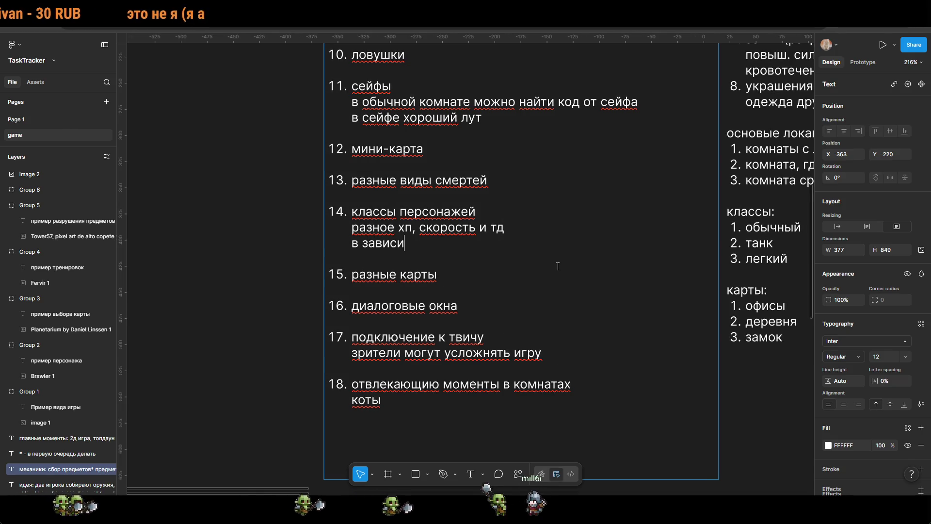
type("от ка")
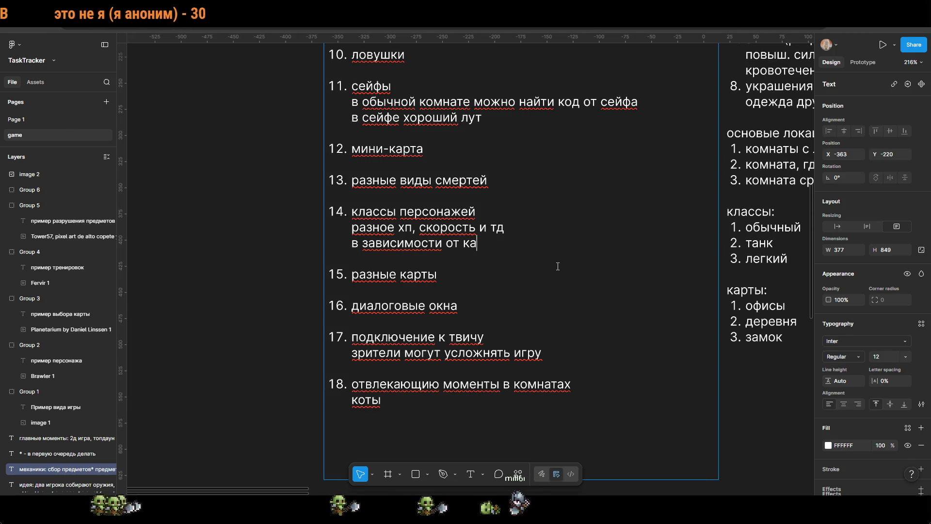
type("рты б")
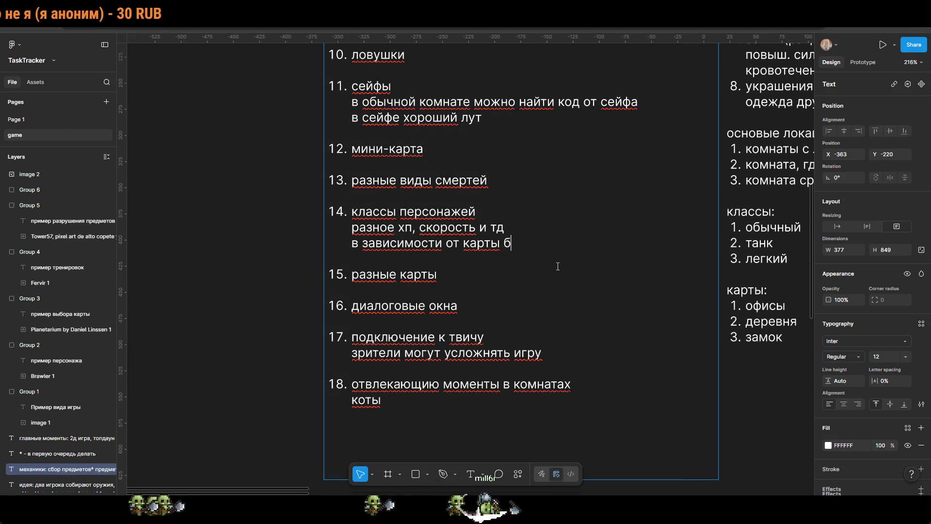
type("удут разные клаас")
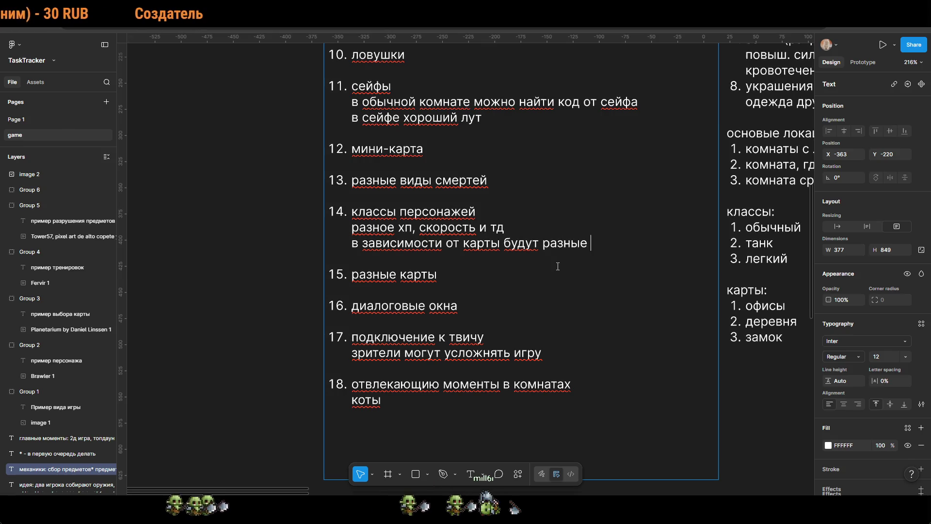
key("BackSpace")
key("BackSpace")
type("ссы")
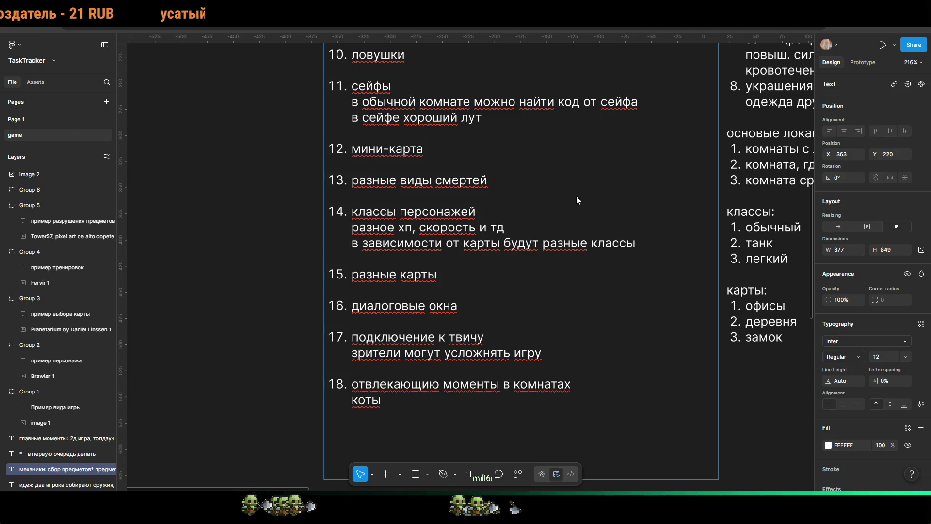
Step: Finish editing and deselect the mechanics text block
scroll(581, 300, "right", 5)
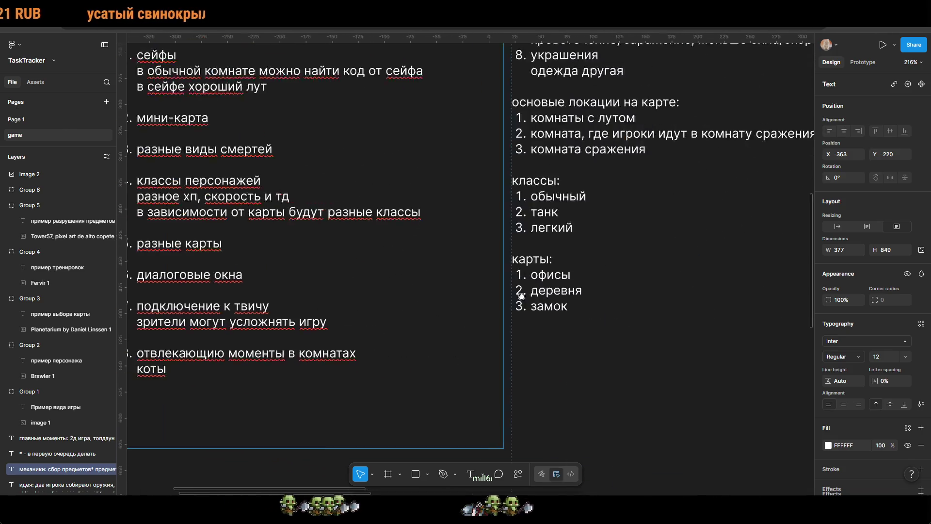
left_click_drag(485, 268, 506, 269)
scroll(399, 270, "left", 3)
key("Escape")
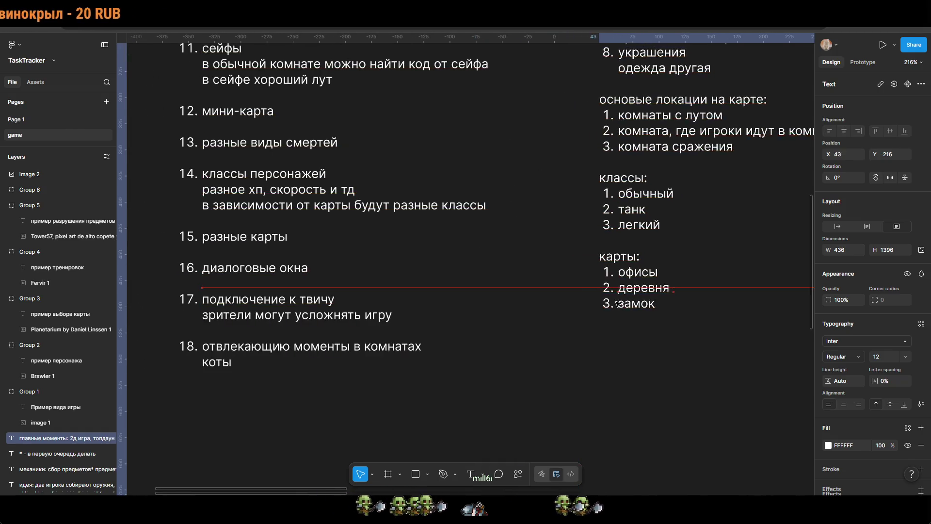
scroll(686, 307, "down", 8)
key("Escape")
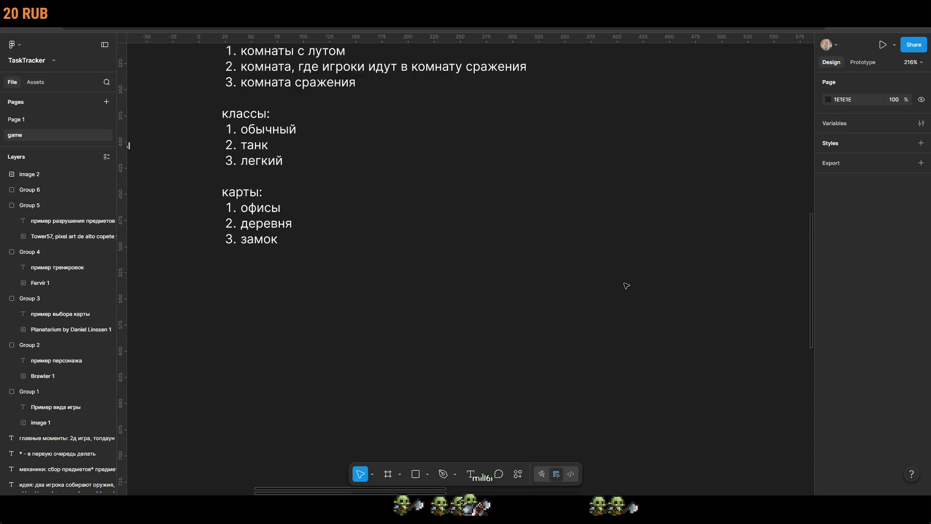
scroll(698, 268, "left", 3)
scroll(698, 268, "up", 1)
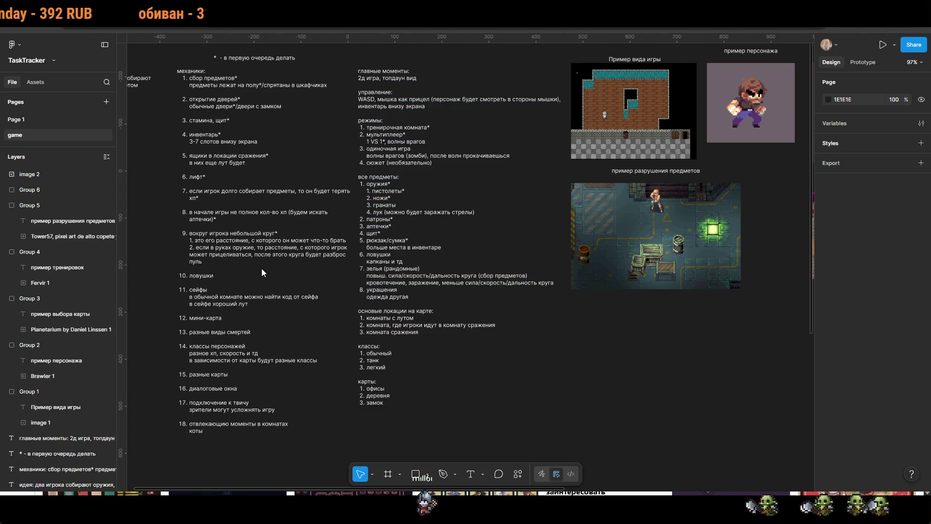
scroll(523, 270, "right", 10)
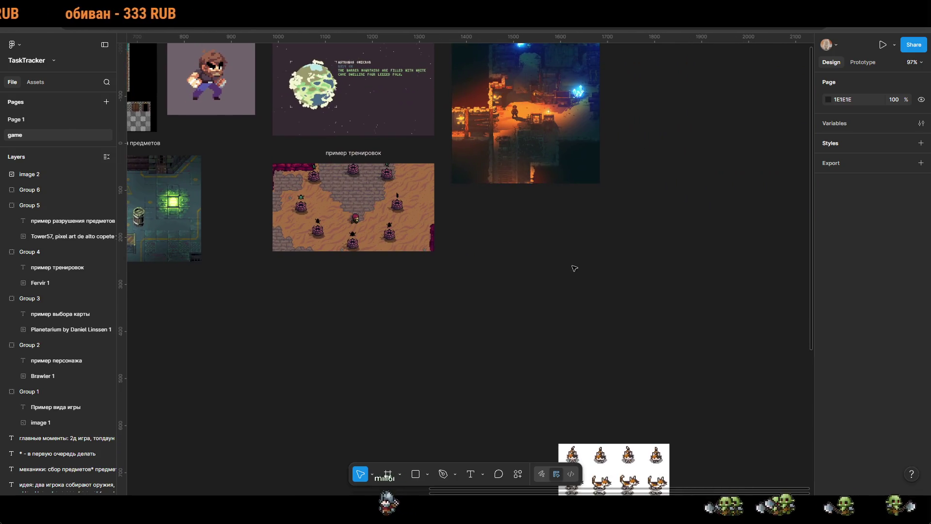
Step: Paste the character-card image, keeping its original 640×640 size
key("ctrl+v")
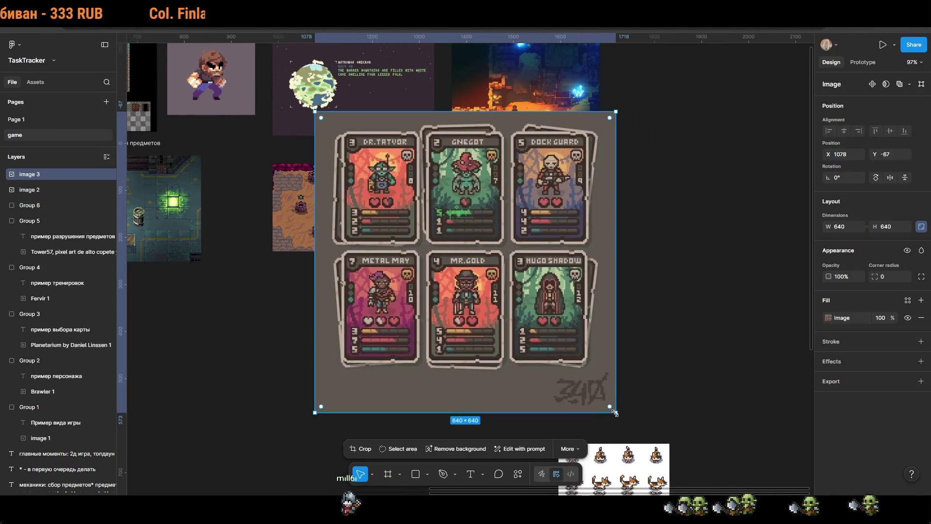
left_click_drag(614, 412, 600, 372)
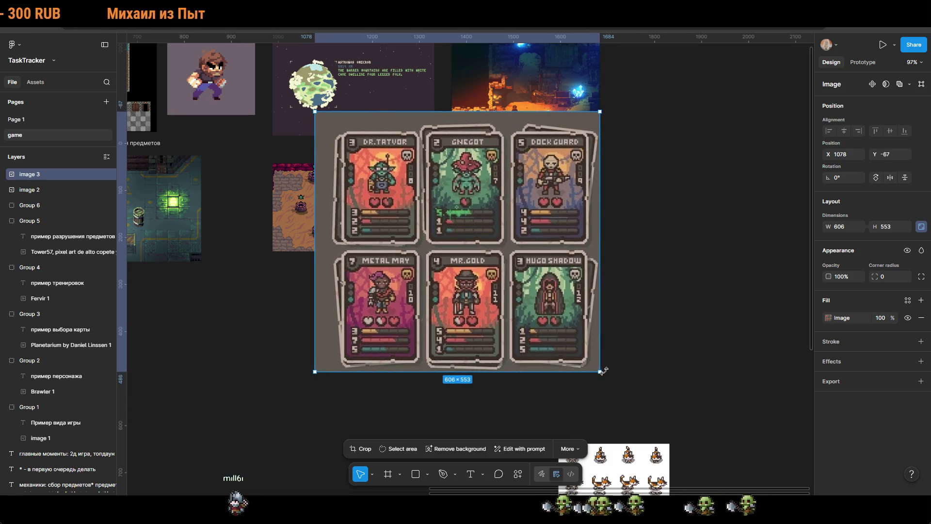
key("ctrl+z")
left_click(671, 394)
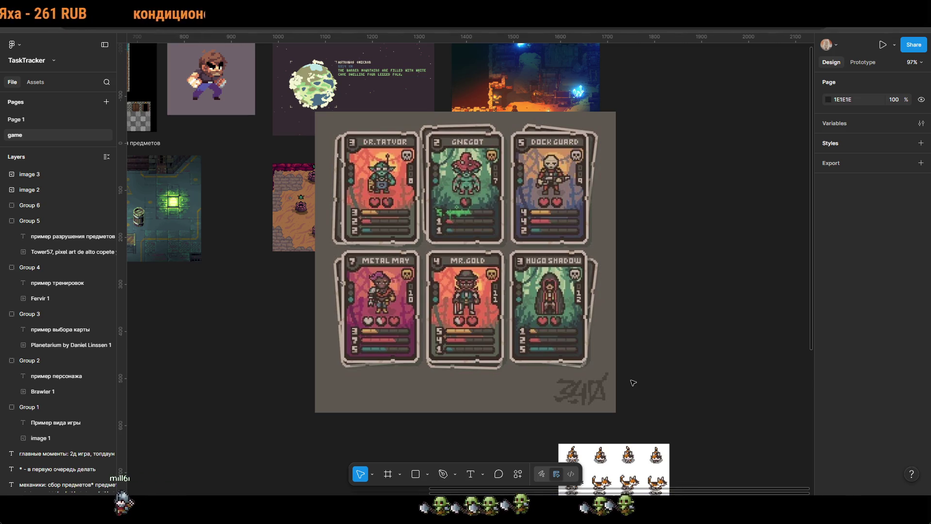
Step: Move the card image right and the game-style image below the destruction example
scroll(585, 322, "down", 3, "ctrl")
mouse_move(556, 351)
left_mouse_down()
mouse_move(882, 350)
mouse_move(781, 350)
left_mouse_up()
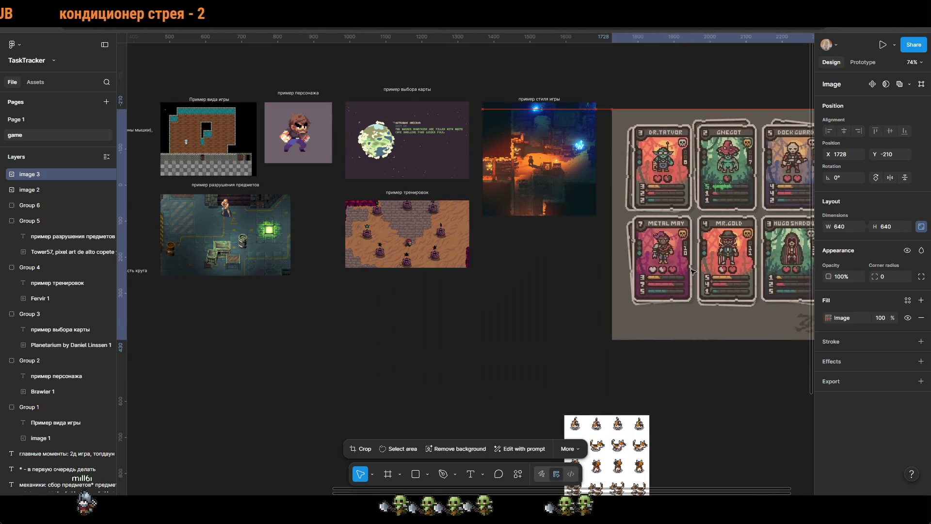
scroll(552, 359, "down", 3, "ctrl")
left_click_drag(552, 359, 596, 258)
mouse_move(600, 143)
left_mouse_down()
mouse_move(535, 273)
mouse_move(410, 254)
left_mouse_up()
Step: Shrink the card image to 303×303 and align it beside the style example
left_click_drag(646, 356, 727, 513)
left_click_drag(735, 161, 570, 261)
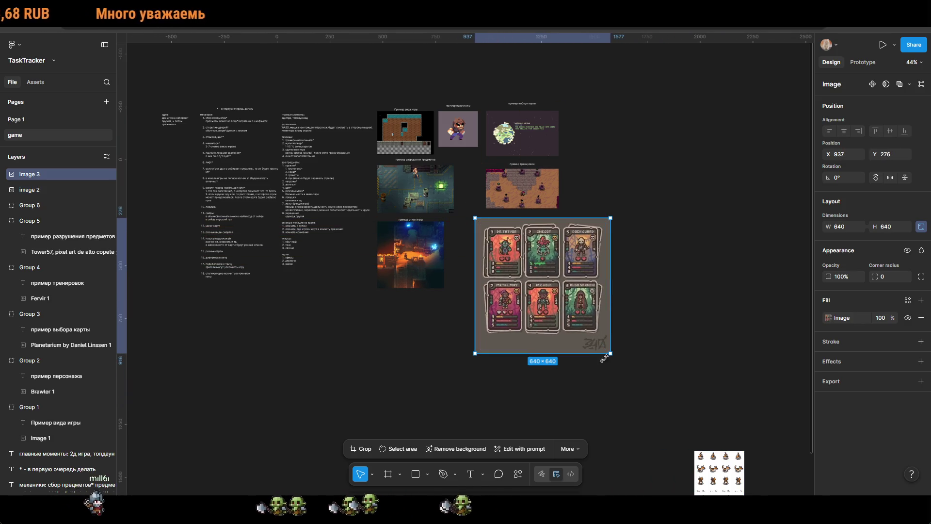
left_click_drag(610, 353, 540, 281)
scroll(588, 264, "up", 5)
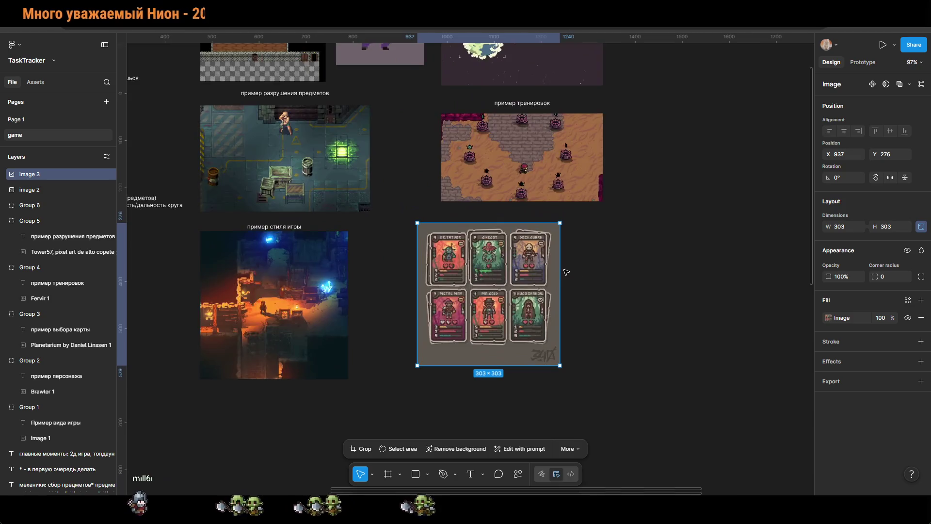
left_click_drag(594, 239, 587, 253)
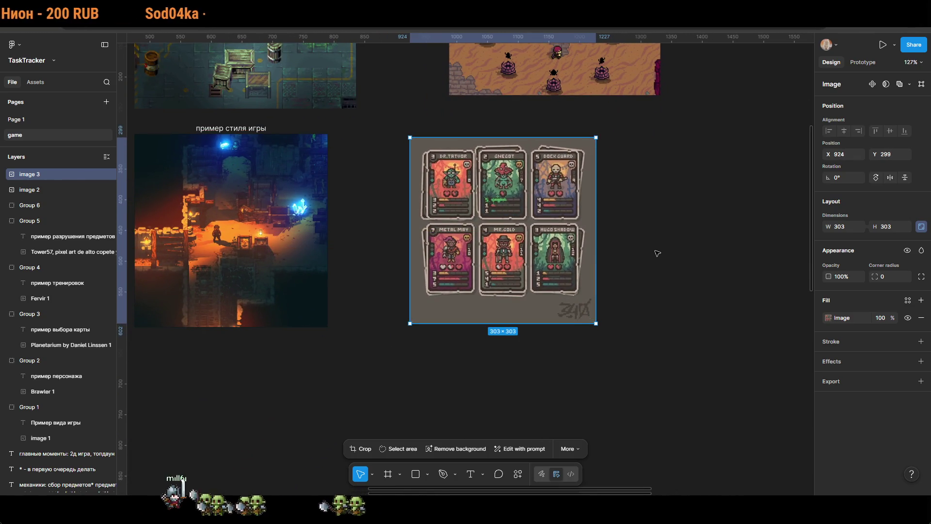
Step: Add a caption above the cards image ending 'будет инфа о оружии или классе'
scroll(630, 264, "up", 3)
scroll(630, 264, "left", 1)
scroll(648, 270, "up", 2)
left_click(470, 474)
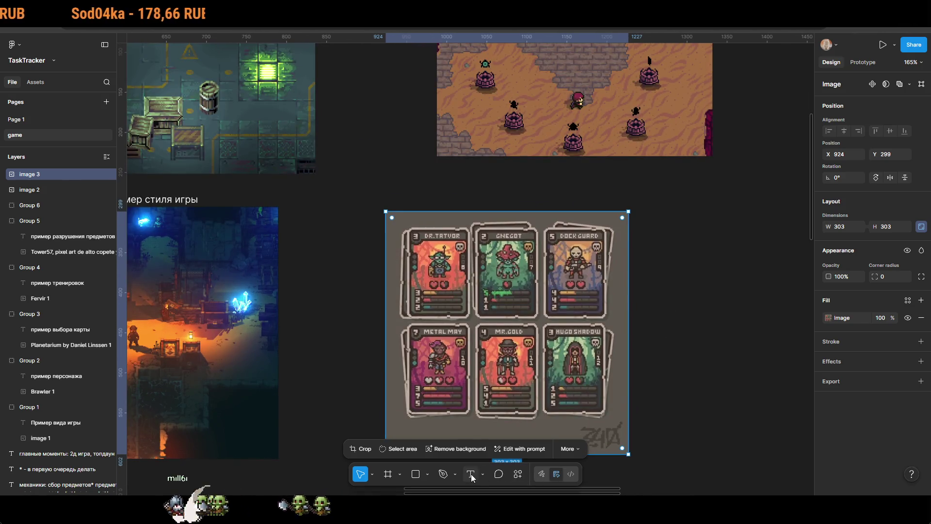
left_click(482, 198)
type("пример карточек, на которо")
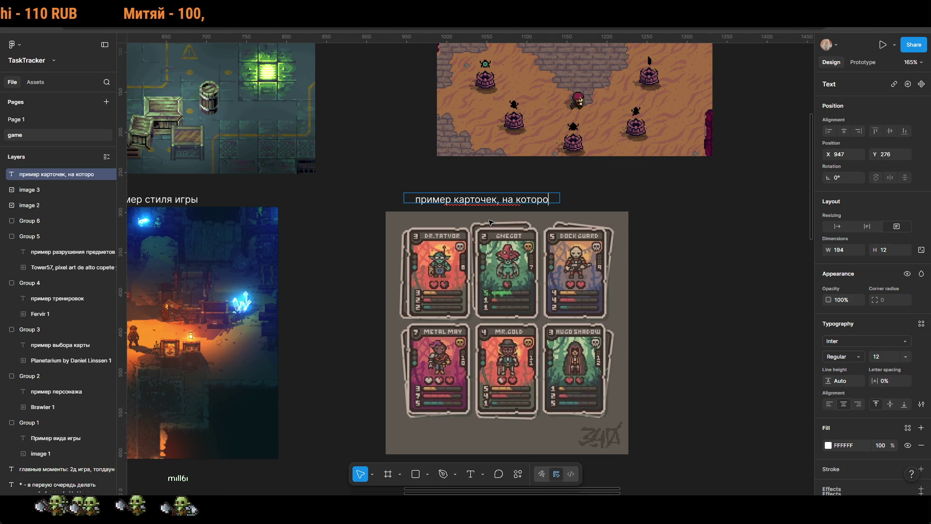
type("ых будет и")
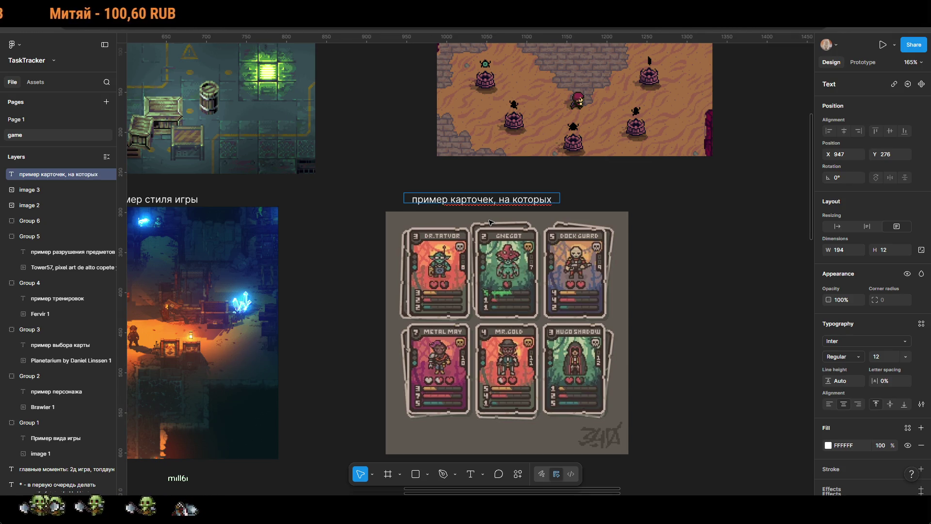
type("нфа")
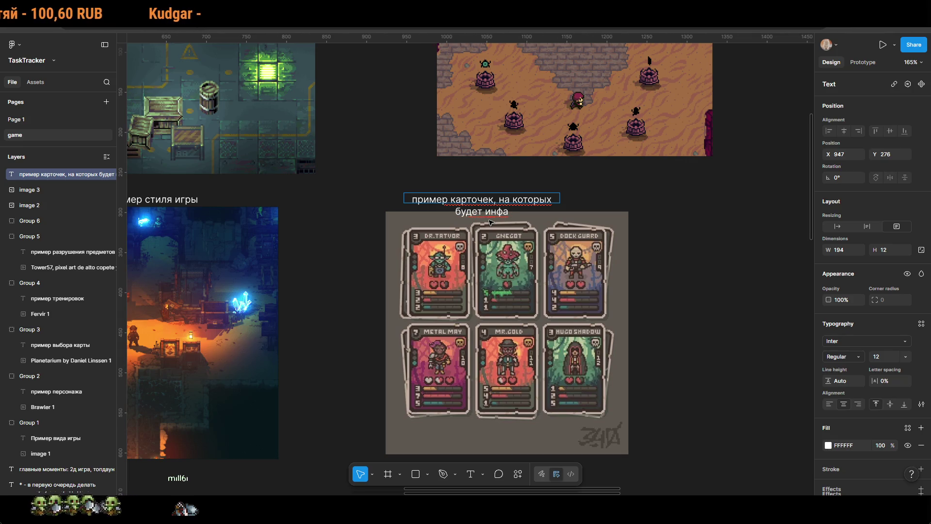
type(" о оружии")
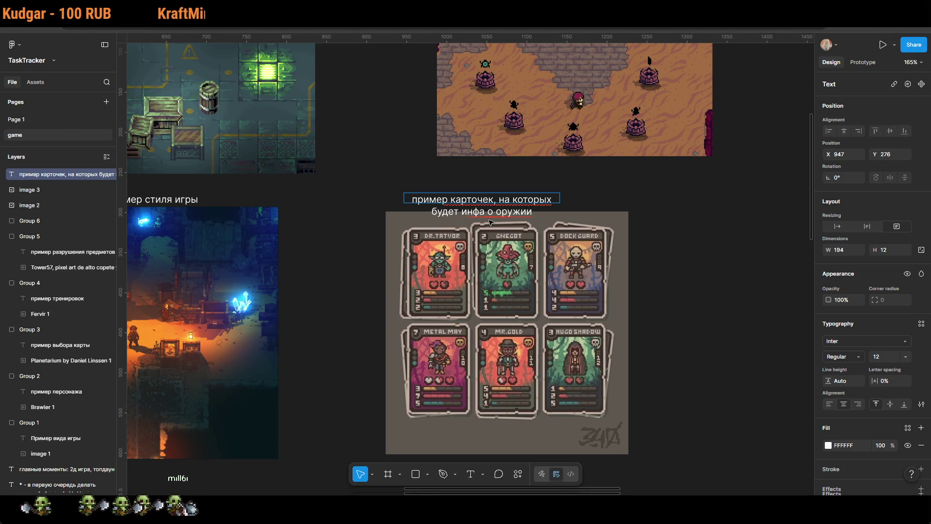
type(" или классе")
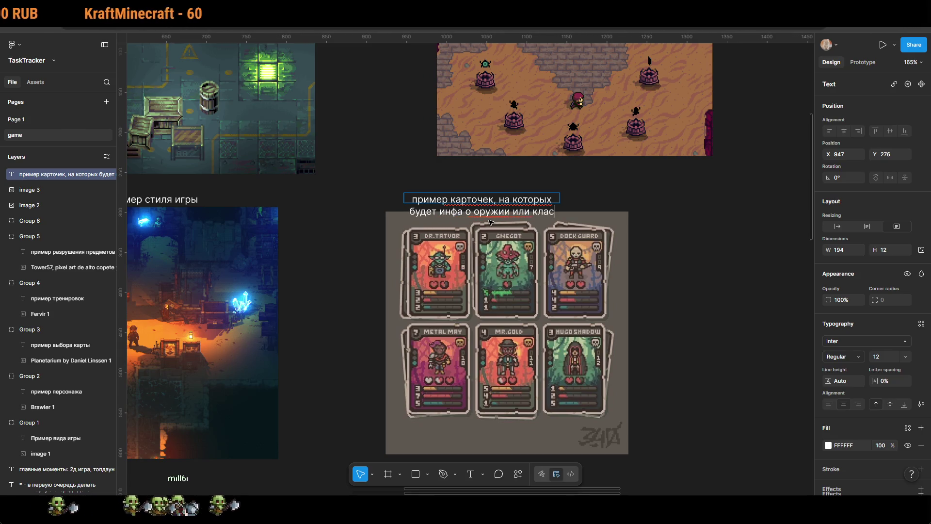
key("Escape")
Step: Change 'оружии' to 'предмете' and fit the caption box to the image's width
left_click_drag(560, 199, 628, 200)
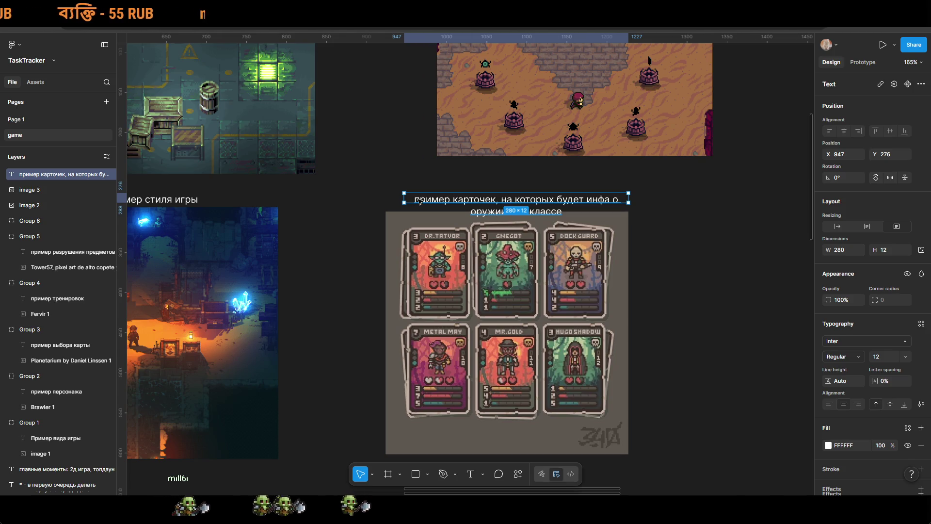
left_click_drag(485, 192, 376, 170)
double_click(488, 186)
double_click(489, 185)
type("предмете")
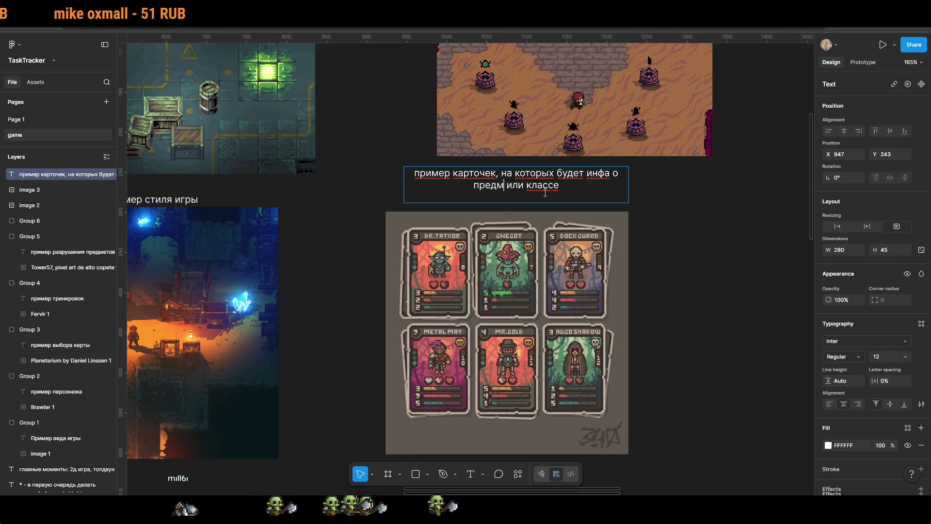
key("Return")
key("BackSpace")
key("Escape")
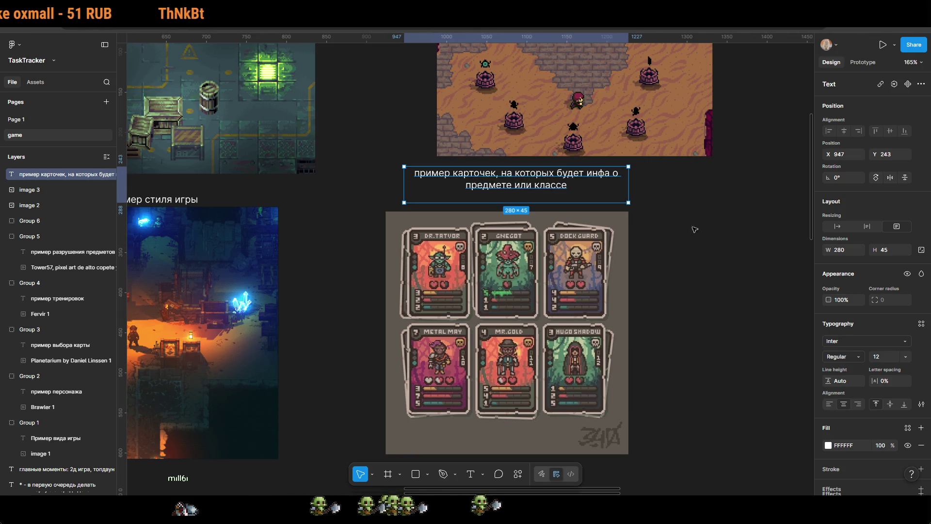
mouse_move(405, 186)
left_mouse_down()
mouse_move(385, 186)
mouse_move(411, 211)
left_mouse_up()
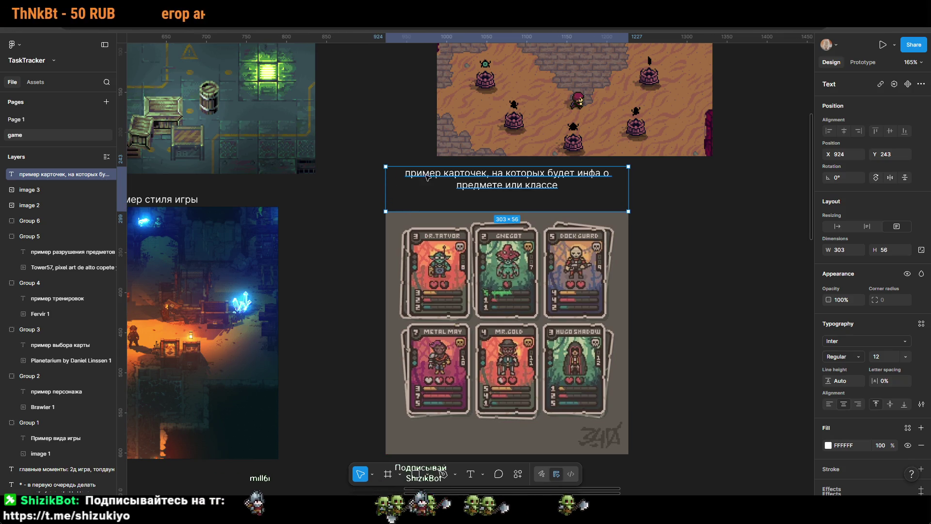
left_click_drag(426, 166, 426, 184)
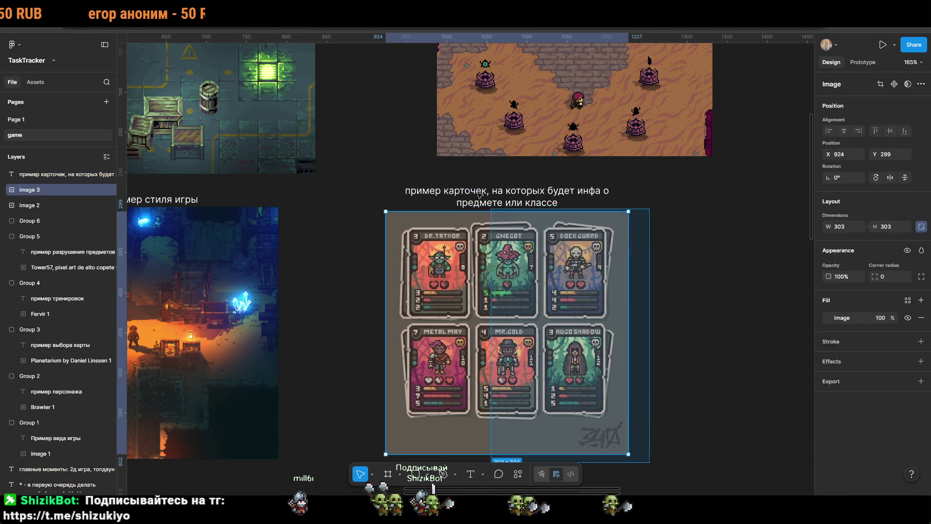
Step: Group the 'пример карточек…' caption with the character-card image
left_click(547, 271, "shift")
right_click(547, 271)
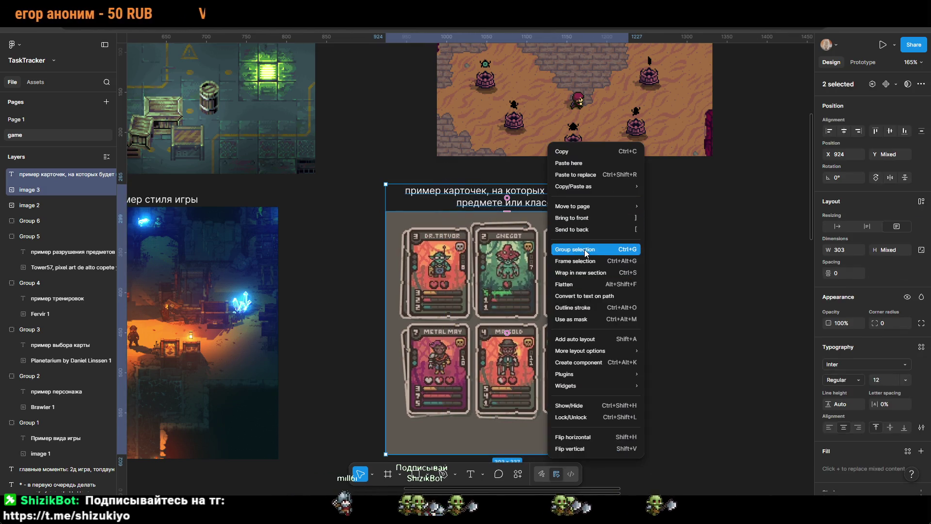
left_click(584, 250)
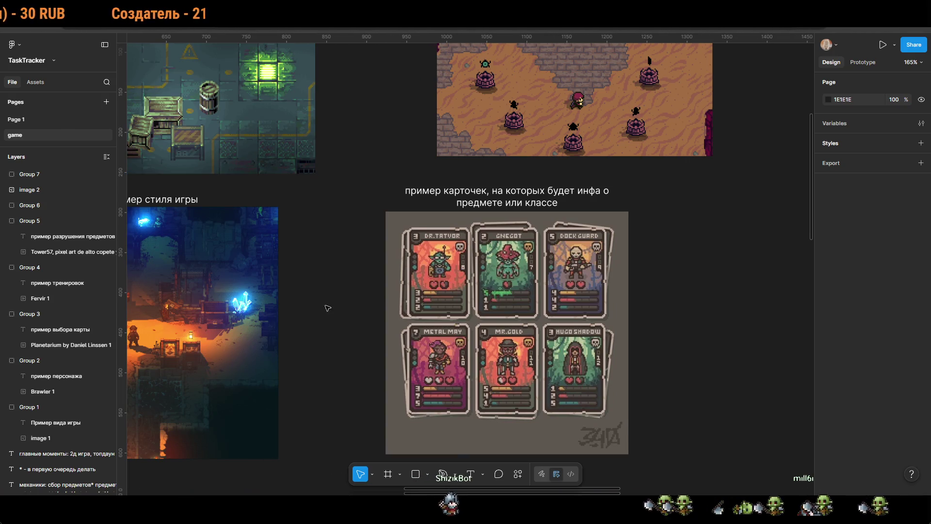
Step: Pan across the board and zoom in on the maps list at the end of the main points
scroll(322, 307, "down", 5)
left_click_drag(473, 316, 497, 310)
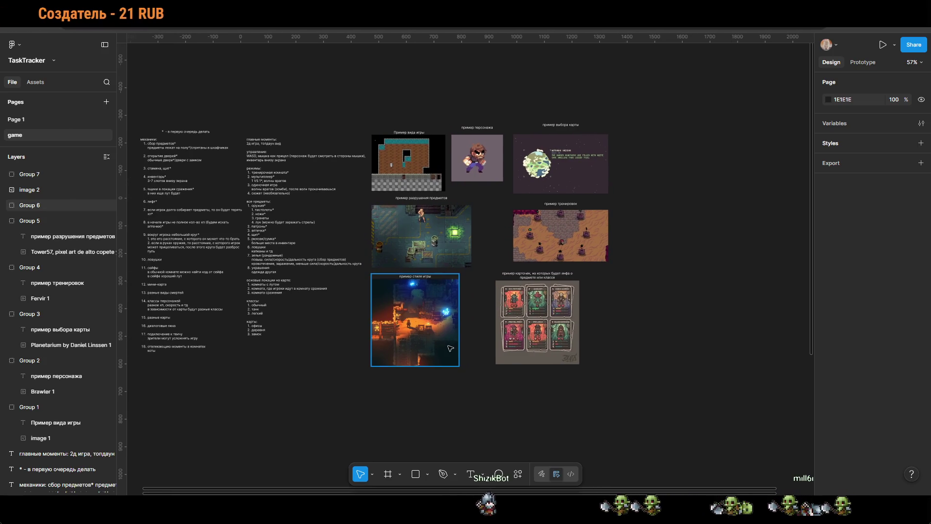
left_click_drag(414, 382, 513, 375)
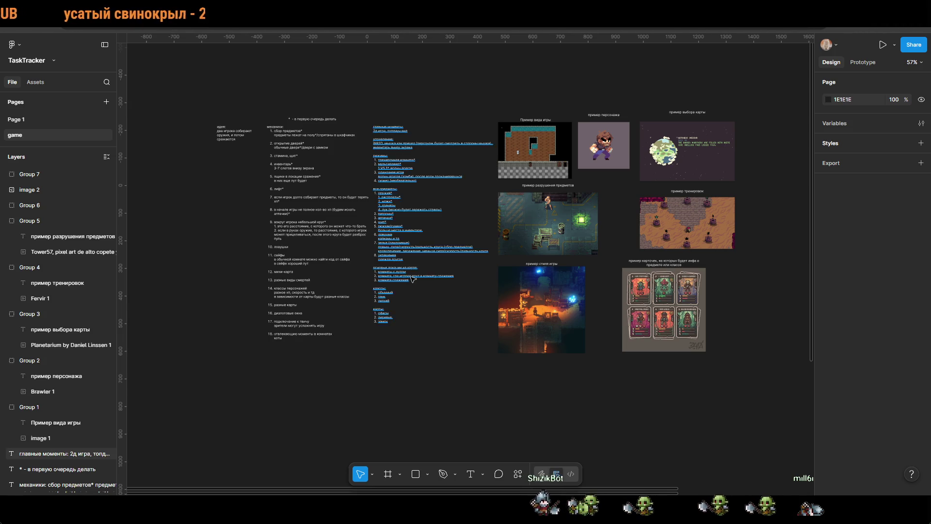
scroll(508, 377, "up", 5)
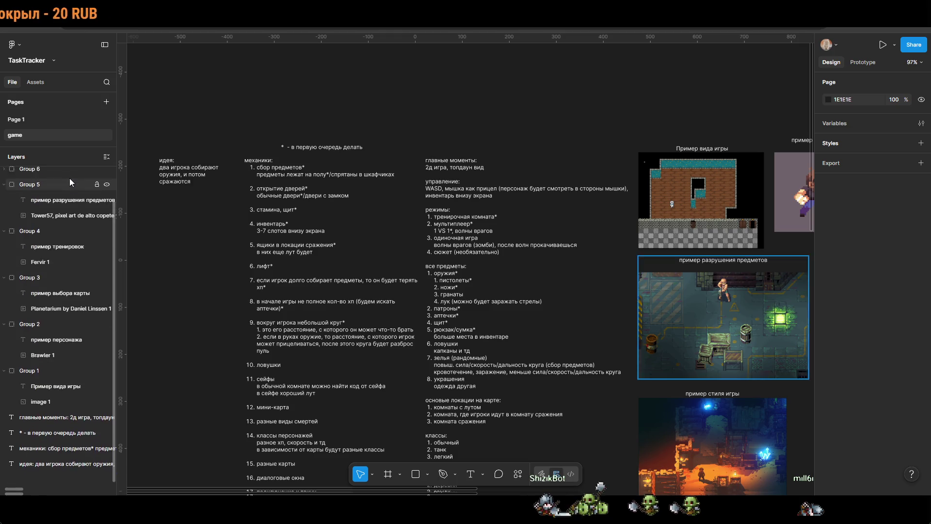
left_click(105, 46)
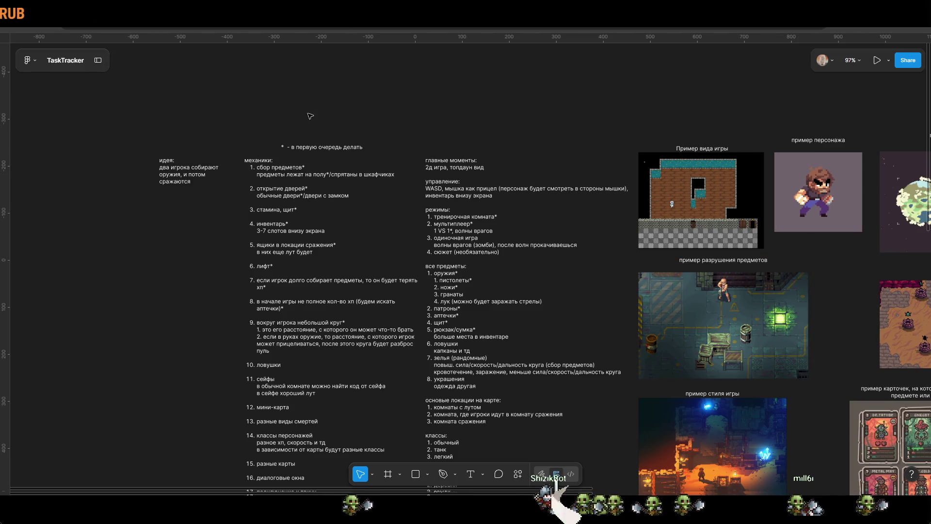
left_click(98, 61)
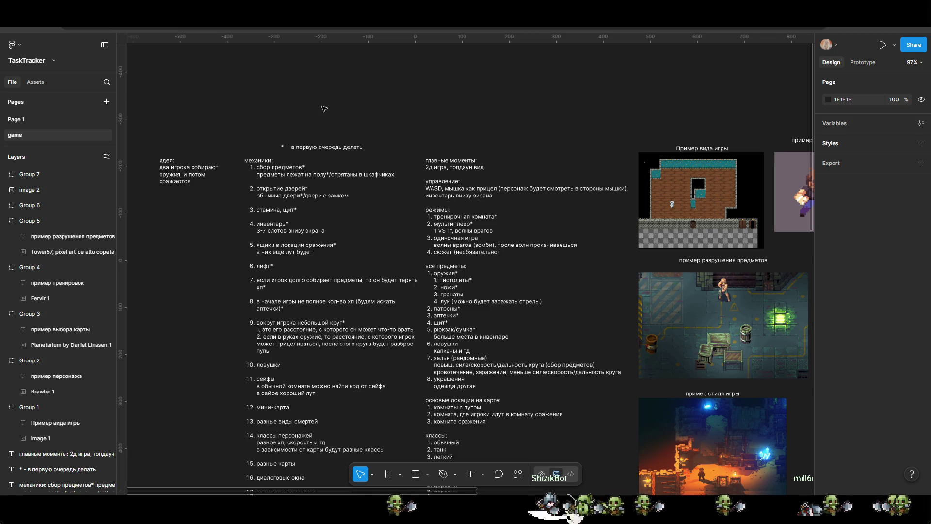
scroll(315, 108, "down", 2)
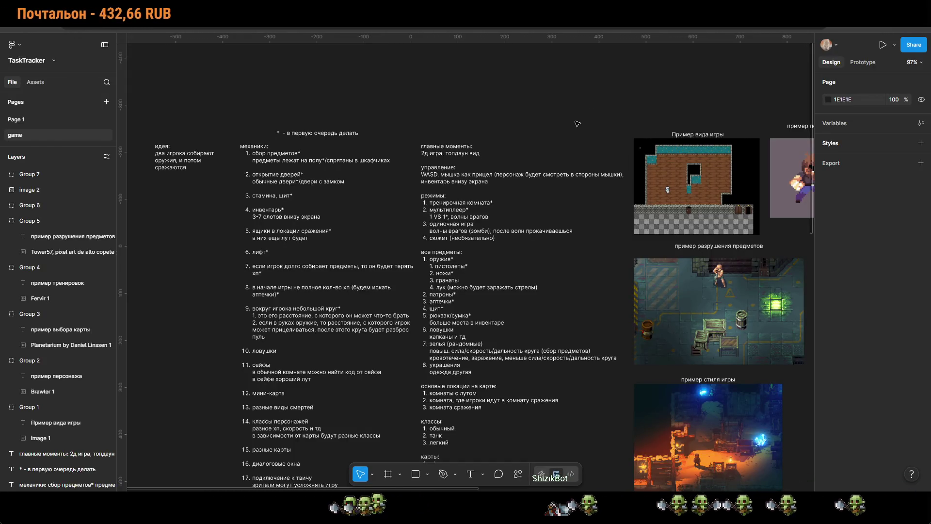
left_click_drag(563, 212, 508, 148)
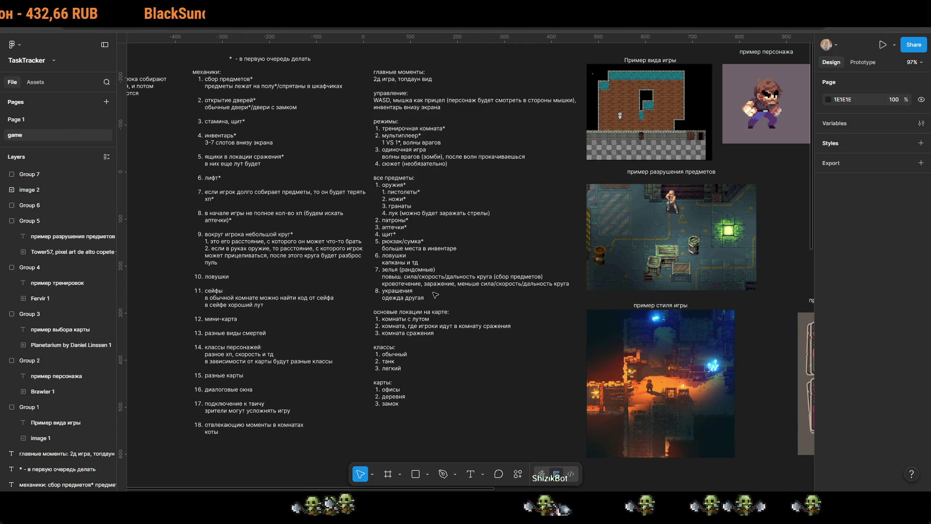
scroll(435, 295, "up", 8, "ctrl")
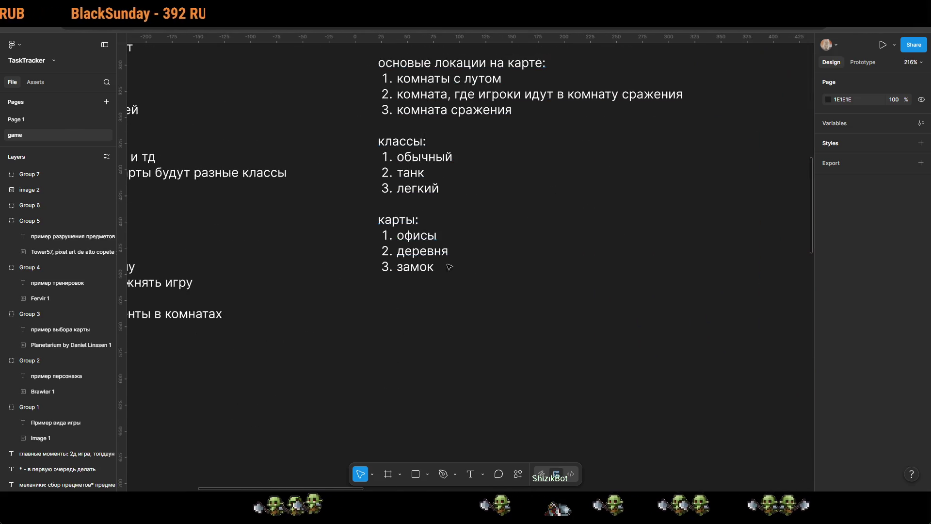
Step: Below the maps list, add the heading 'виды врагов (для один. игры):'
double_click(435, 266)
left_click(447, 272)
key("Return")
key("Return")
key("Return")
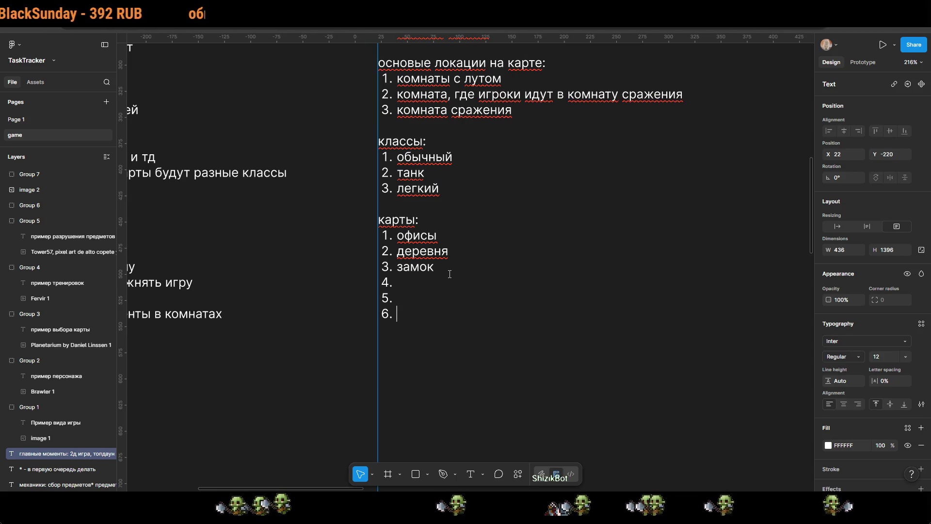
key("BackSpace")
key("BackSpace")
key("BackSpace")
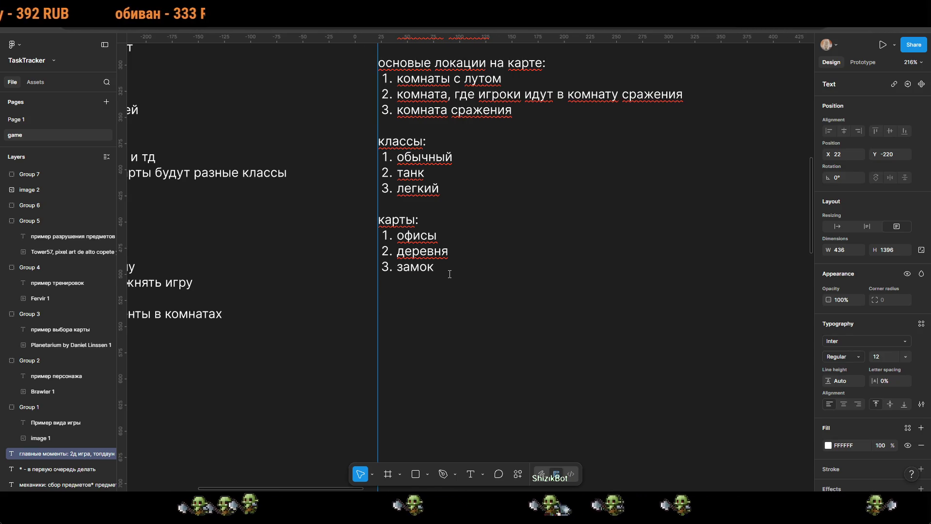
key("Return")
type("в")
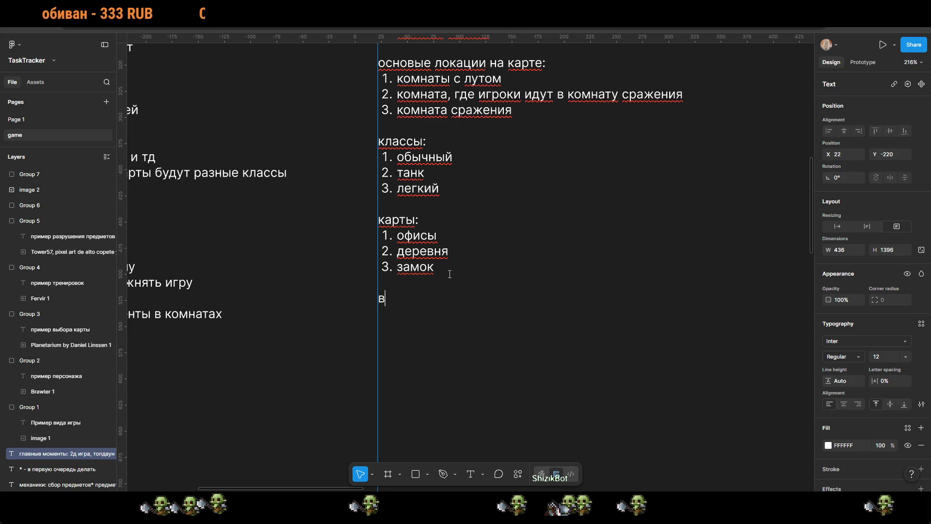
type("иды врагов ()")
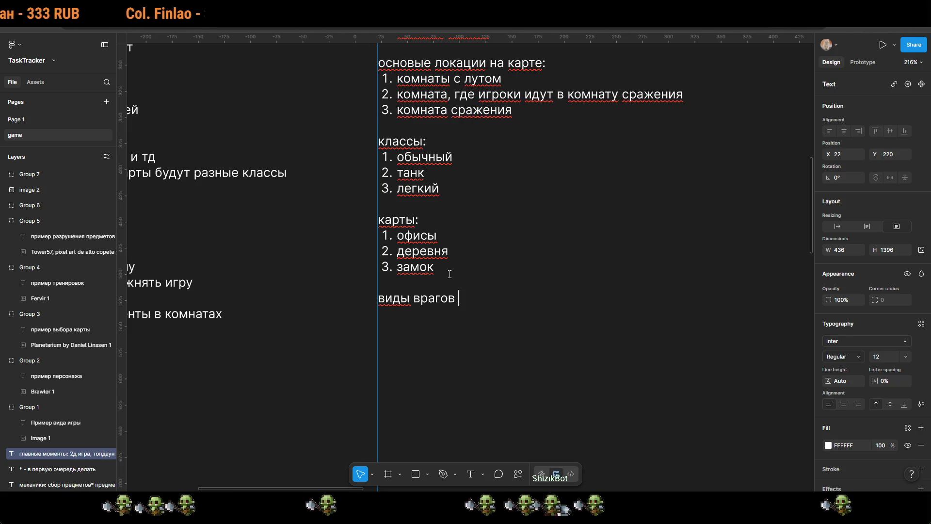
key("Left")
type("для один.")
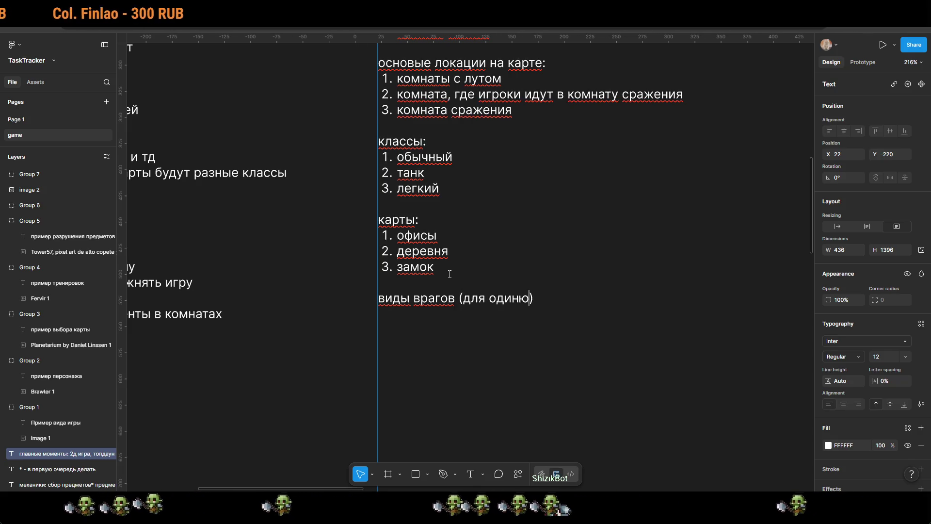
type(" игры")
key("Right")
type(":")
Step: Enter enemy items 1 and 2: 'зараженные' and 'другие люди'
key("Return")
type("1.")
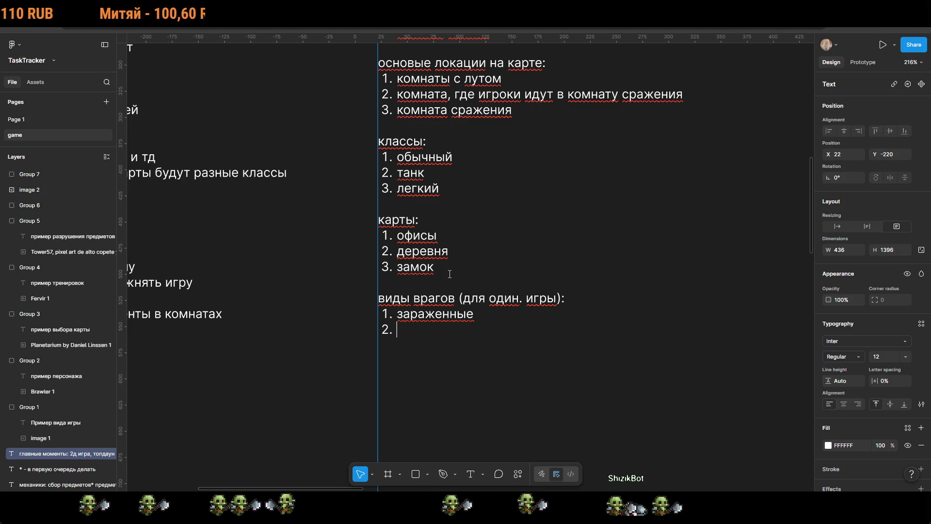
key("BackSpace")
type(".")
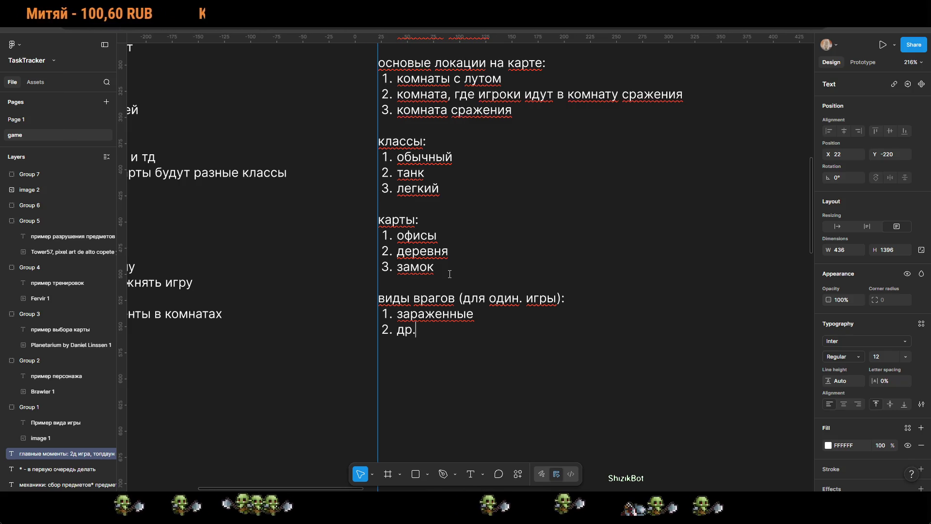
type(" люди")
key("Return")
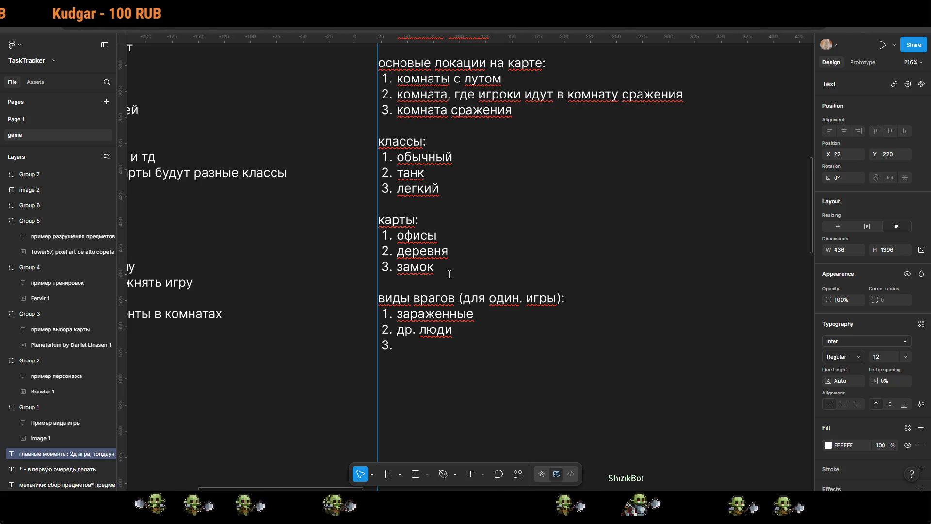
key("Up")
key("Right")
key("Right")
key("Right")
key("BackSpace")
type("угие")
key("Down")
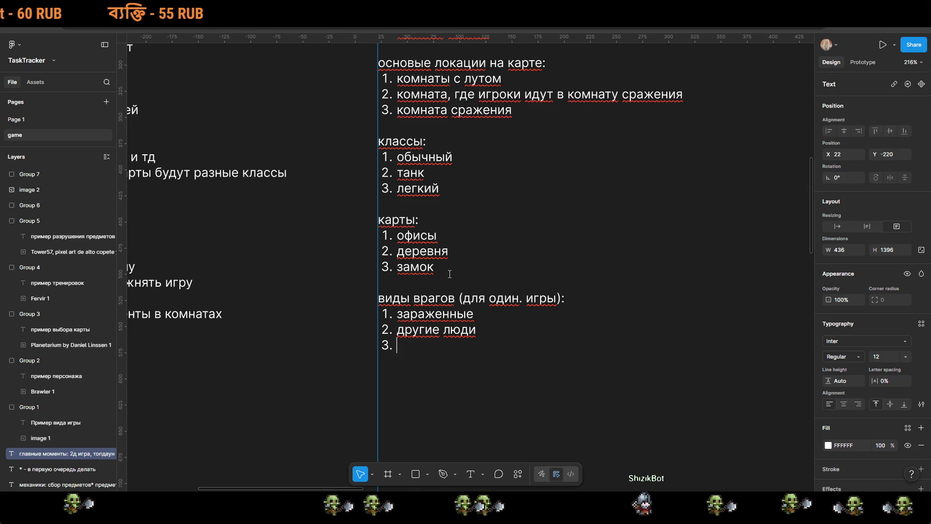
Step: Add 'крысы' and 'собаки' as items 3–4, then start a 'боссы' line
type("крысы")
key("Return")
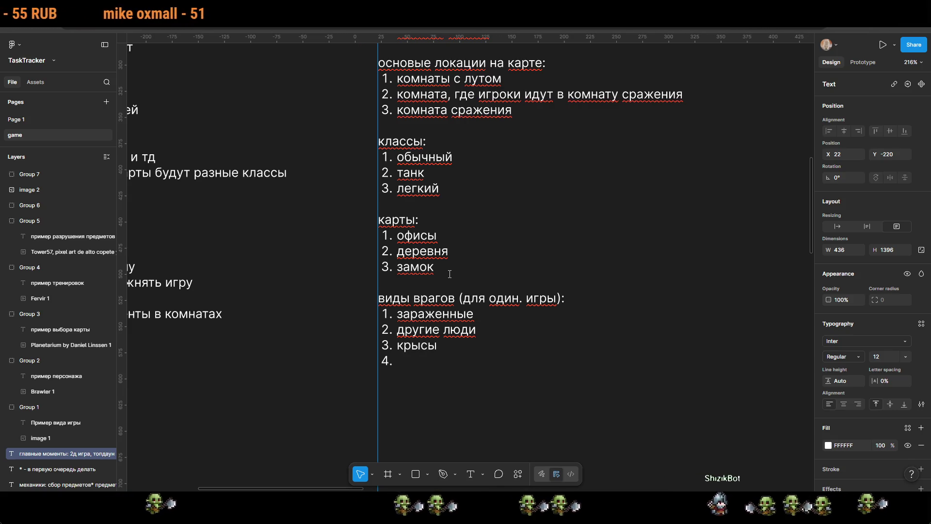
type("собаки")
key("Return")
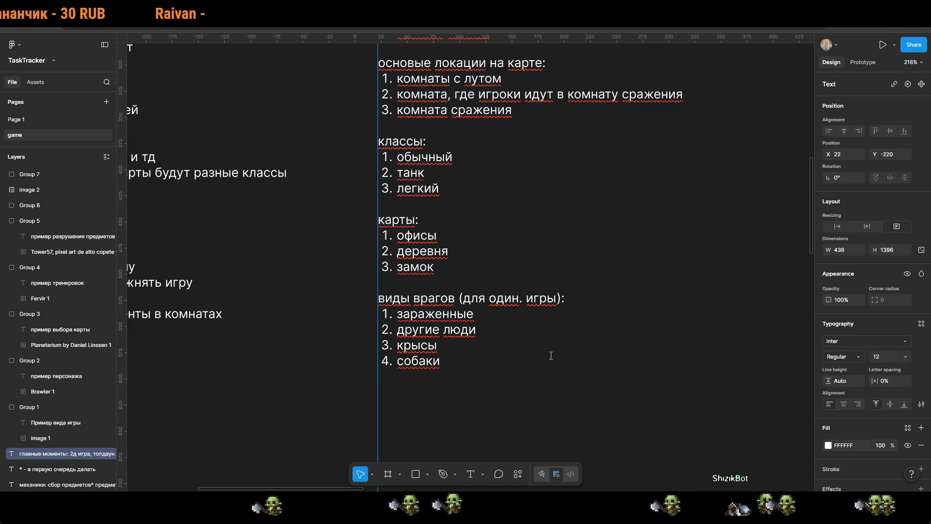
type("боссы")
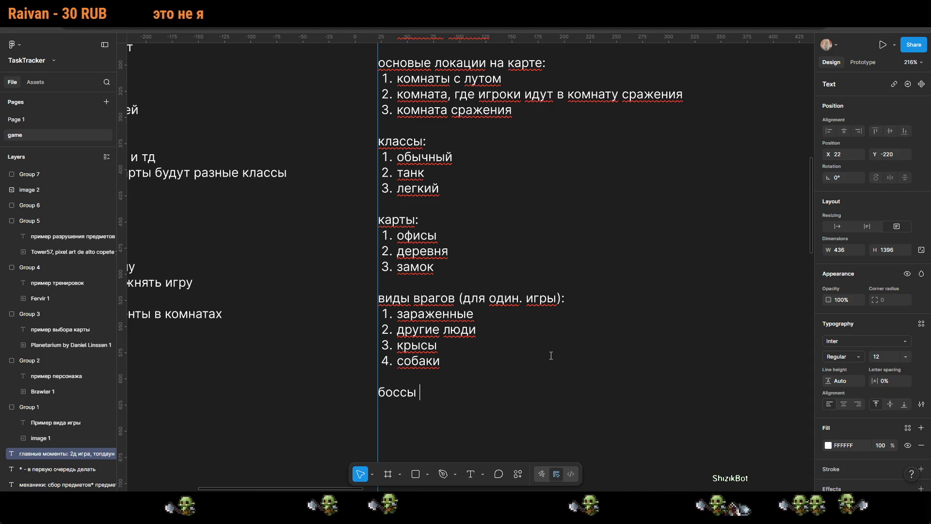
Step: Copy '(для один. игры):' from the heading and paste it after 'боссы'
mouse_move(464, 298)
left_mouse_down()
mouse_move(473, 315)
mouse_move(564, 298)
left_mouse_up()
left_click(460, 298)
key("ctrl+c")
left_click(426, 392)
key("ctrl+v")
Step: List the bosses '1. большая крыса' and 'мутированный чел' beneath, correcting the typos
key("Return")
type("1. ")
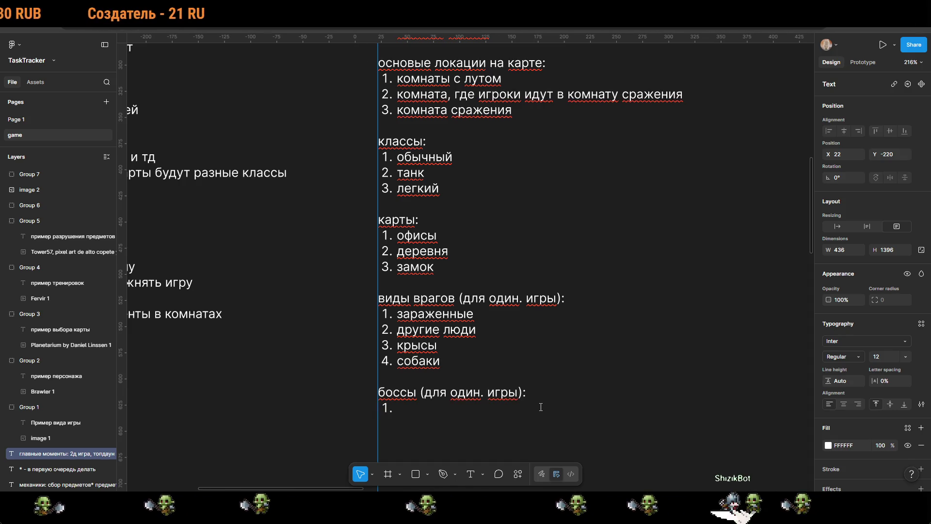
type("большая крывс")
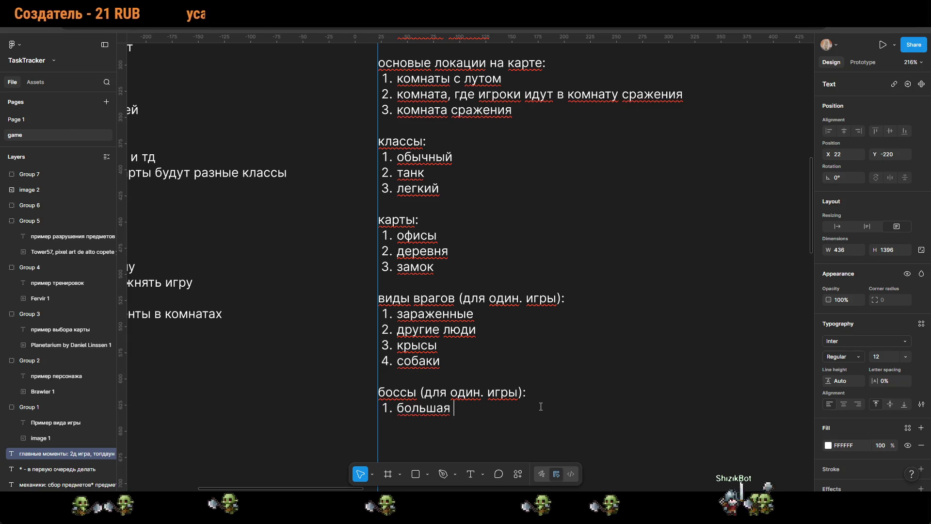
key("BackSpace")
key("BackSpace")
type("са")
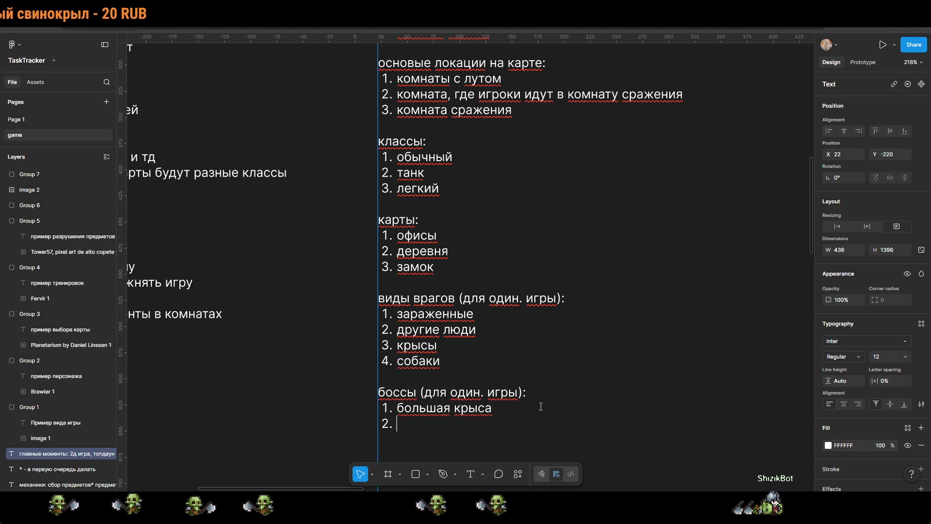
type("мутированные")
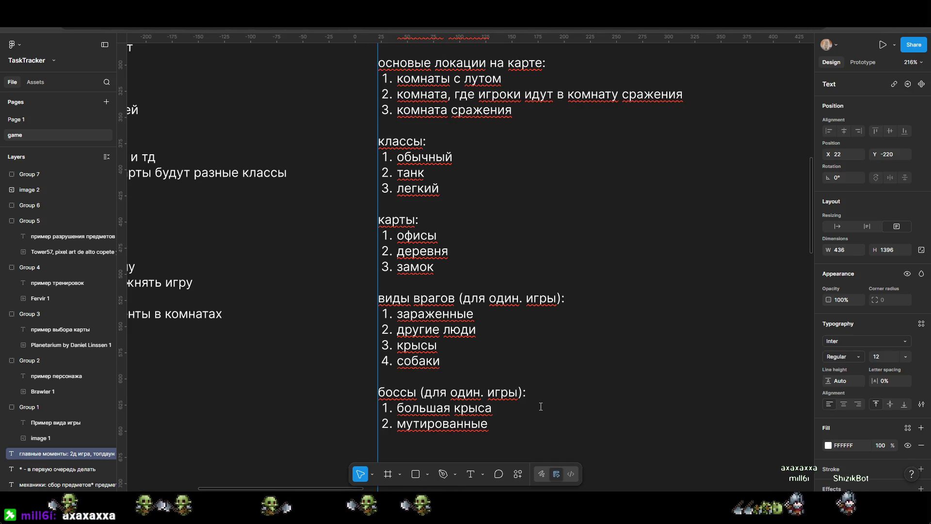
key("BackSpace")
type("й")
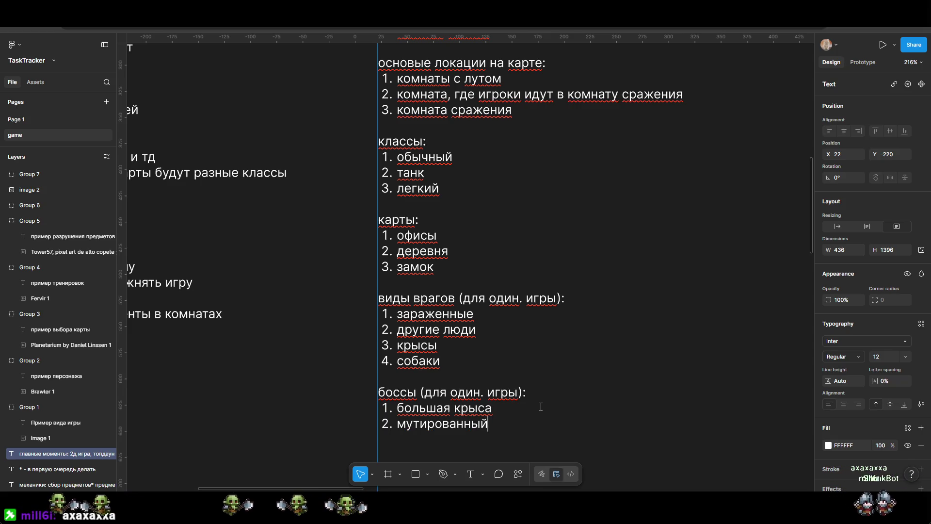
key("BackSpace")
key("BackSpace")
key("BackSpace")
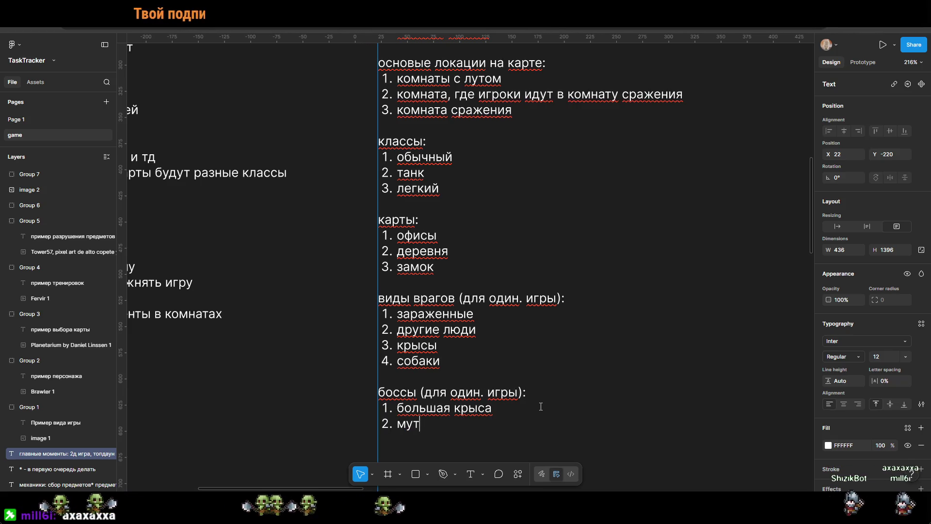
type("ированные")
key("BackSpace")
type("й чел")
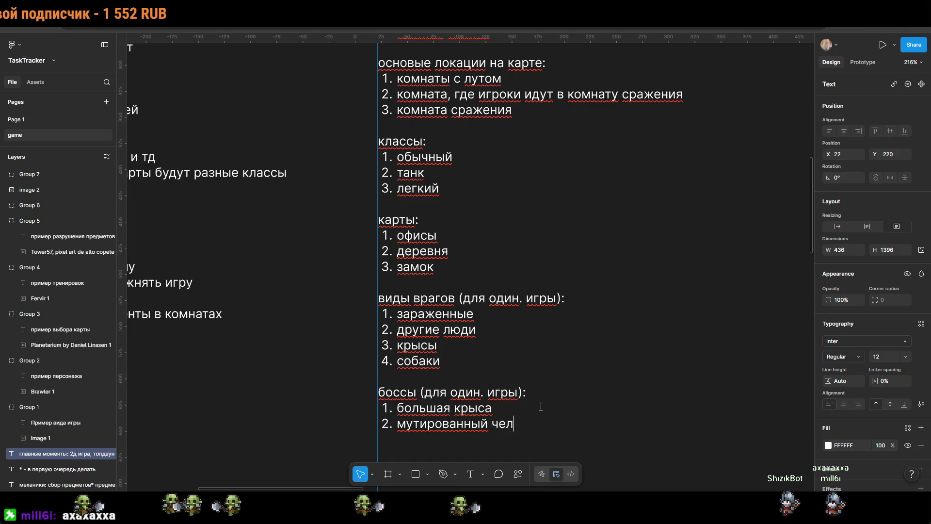
scroll(535, 315, "down", 2)
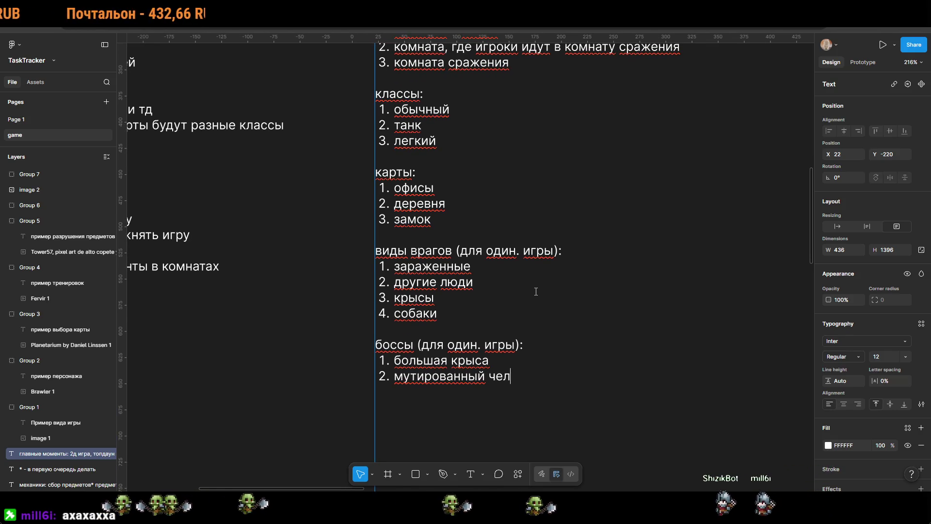
key("Escape")
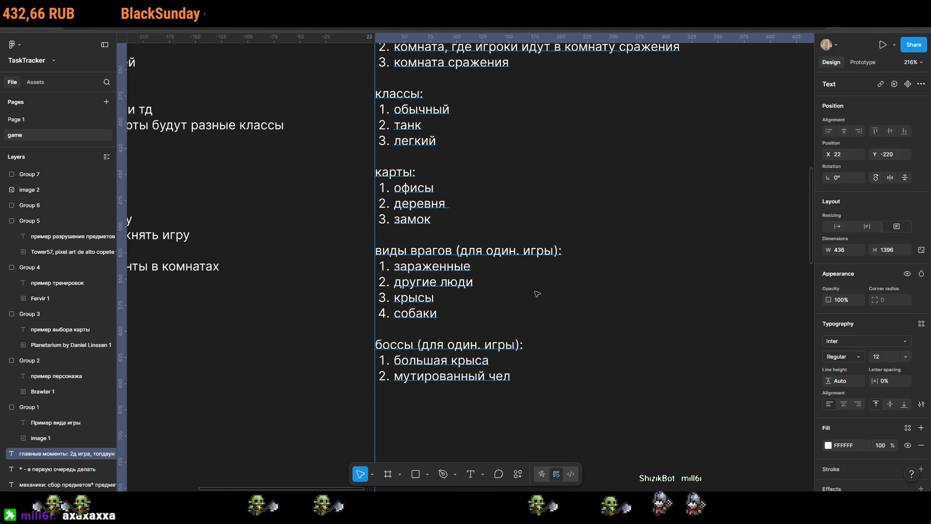
scroll(582, 315, "down", 5)
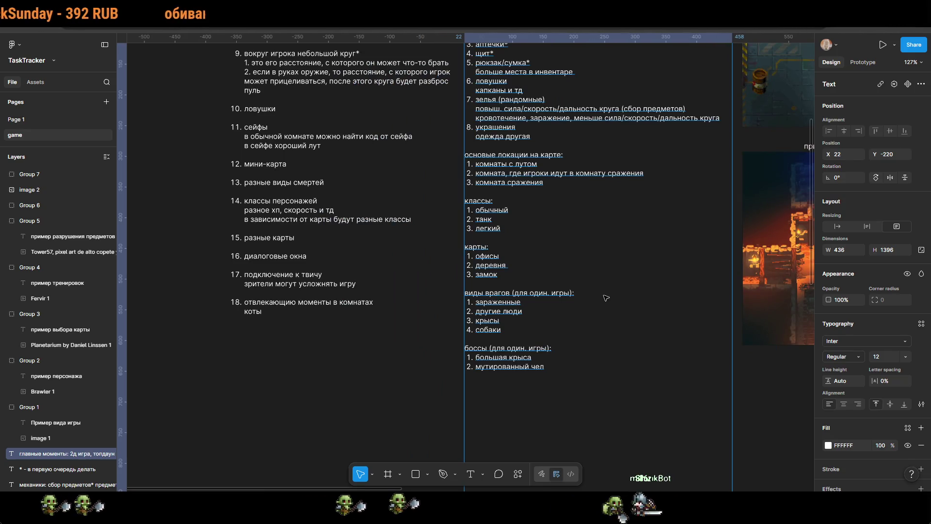
mouse_move(483, 304)
left_mouse_down()
mouse_move(548, 338)
mouse_move(286, 341)
left_mouse_up()
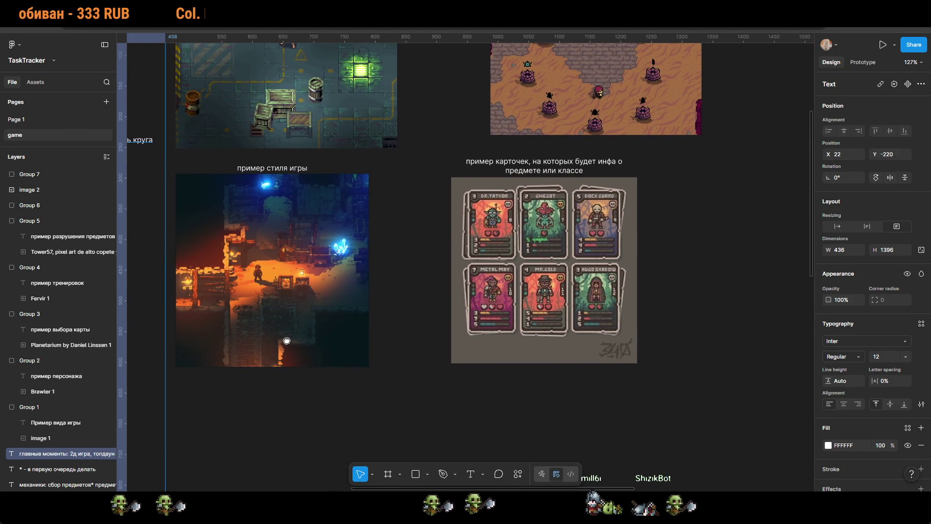
scroll(287, 340, "up", 5)
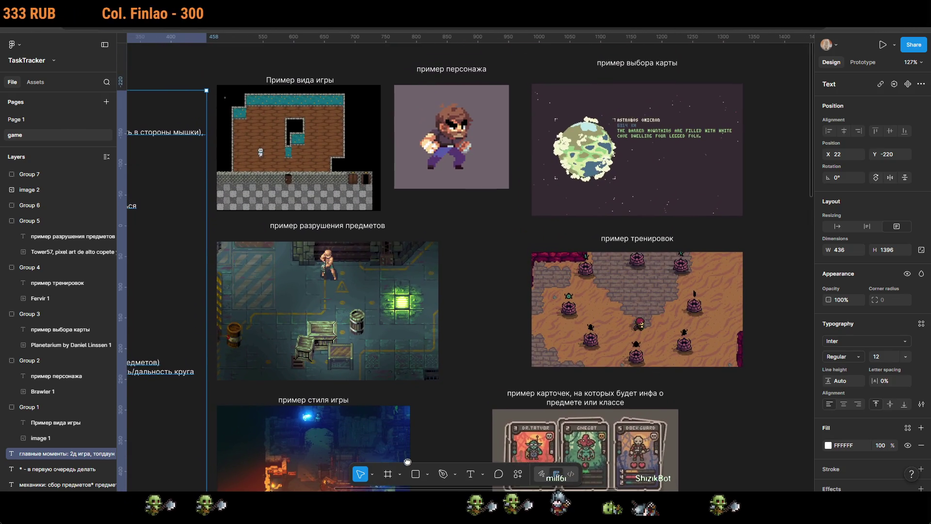
scroll(407, 461, "down", 5)
scroll(475, 309, "up", 5, "ctrl")
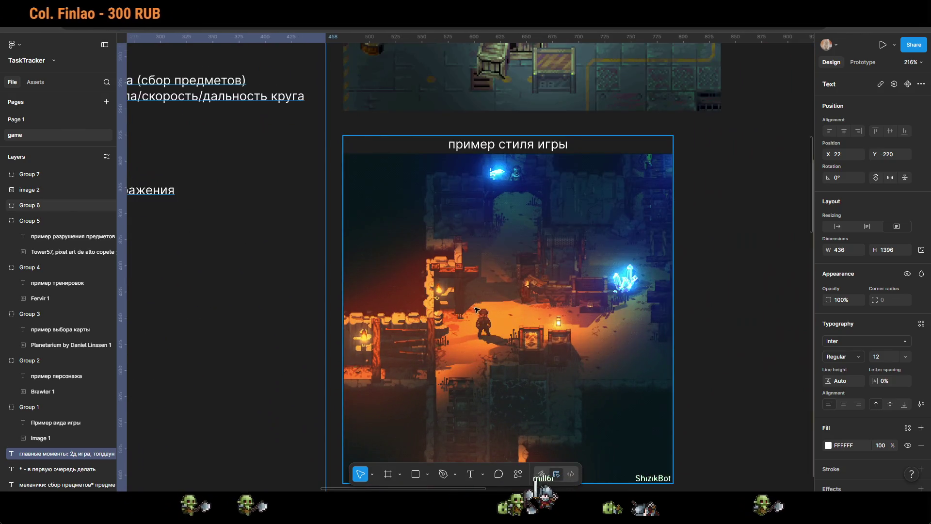
scroll(485, 305, "down", 4)
scroll(538, 298, "up", 2)
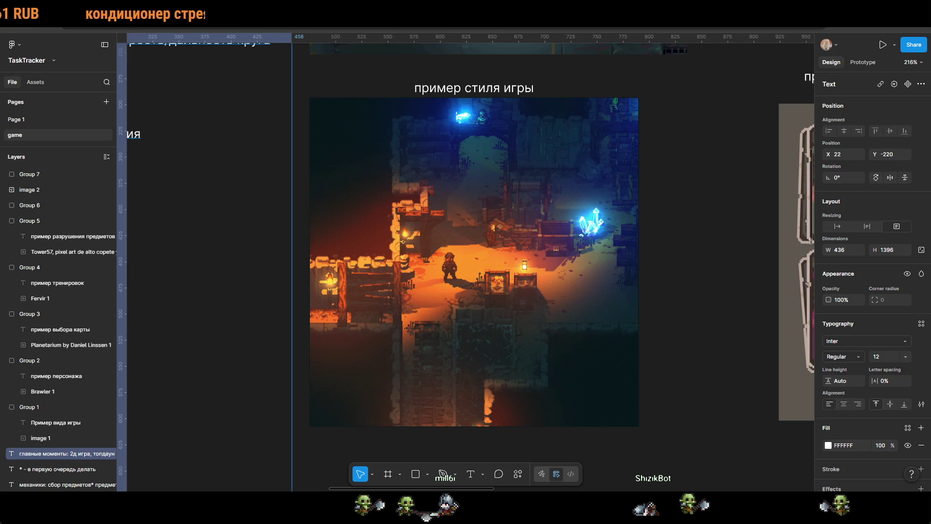
left_click(680, 275)
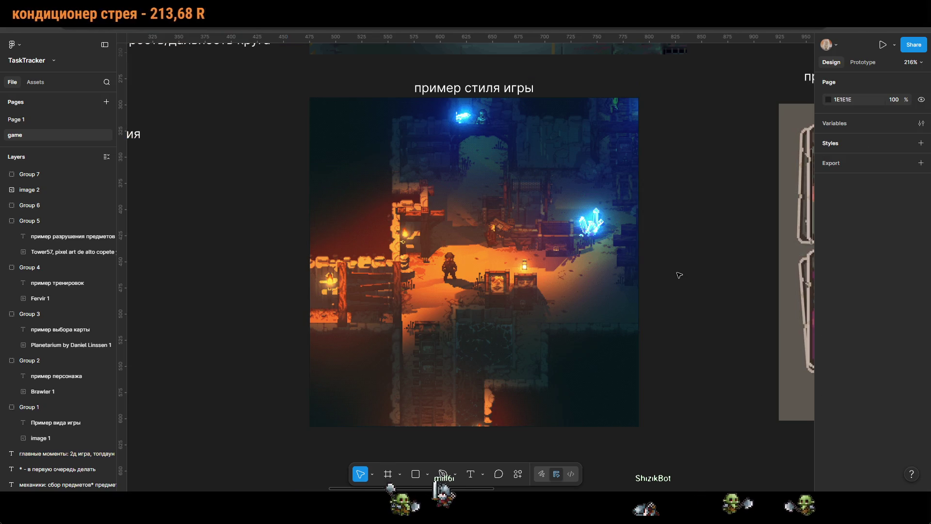
scroll(693, 360, "up", 3)
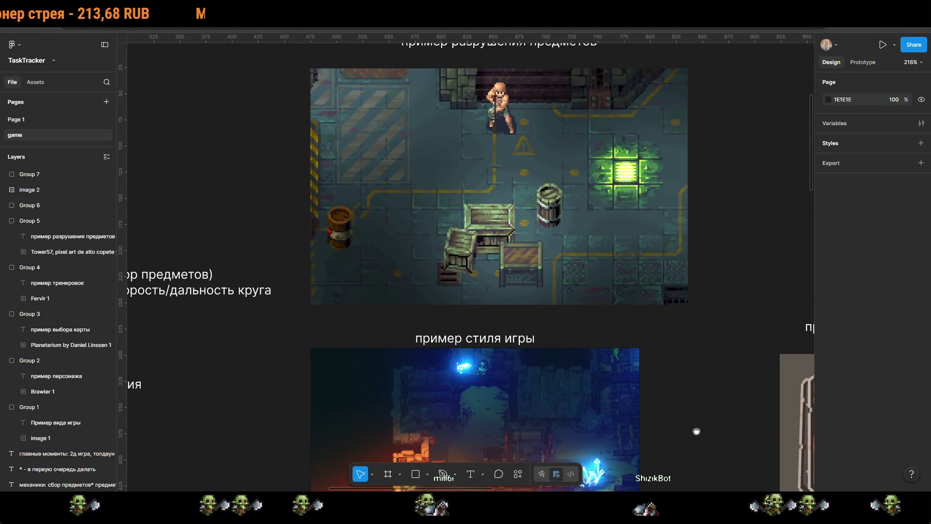
scroll(689, 340, "down", 5)
scroll(630, 316, "up", 5)
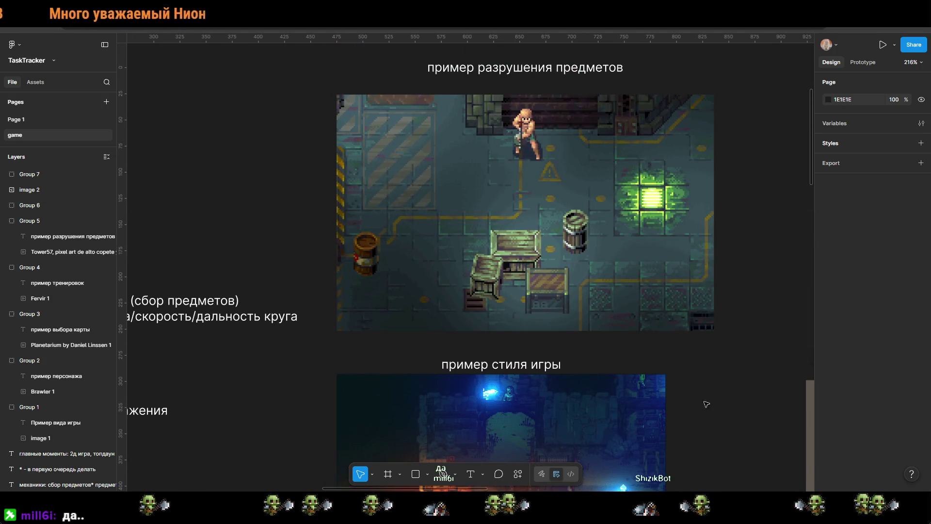
mouse_move(673, 401)
left_mouse_down()
mouse_move(699, 217)
mouse_move(693, 148)
mouse_move(457, 225)
left_mouse_up()
scroll(378, 237, "down", 5)
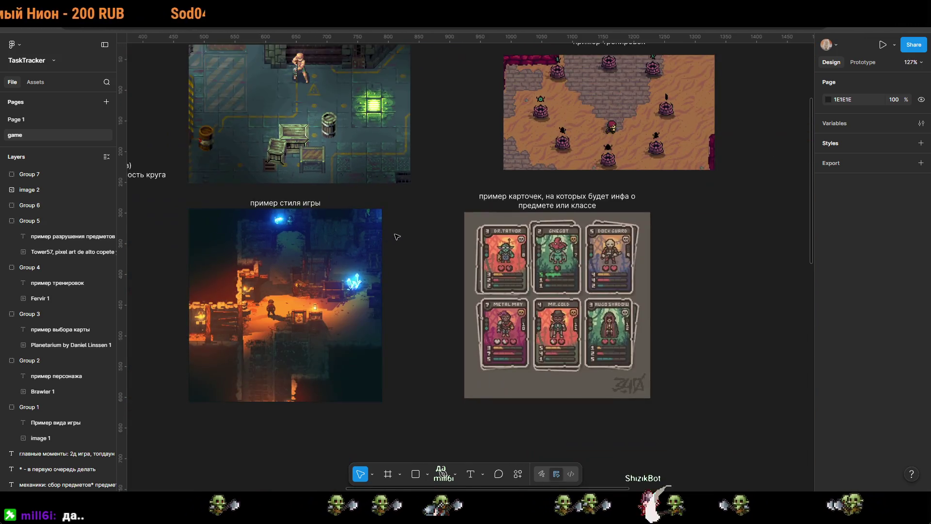
left_click_drag(485, 303, 504, 317)
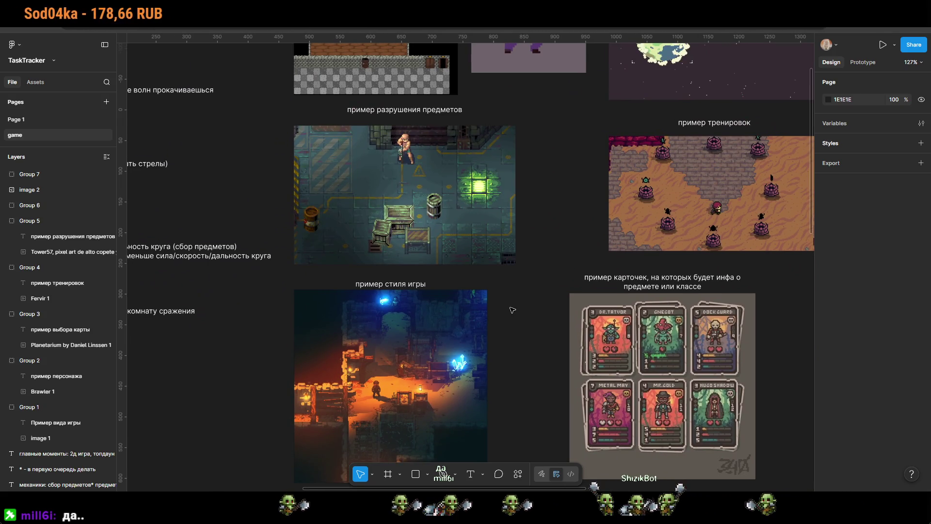
scroll(512, 308, "up", 3)
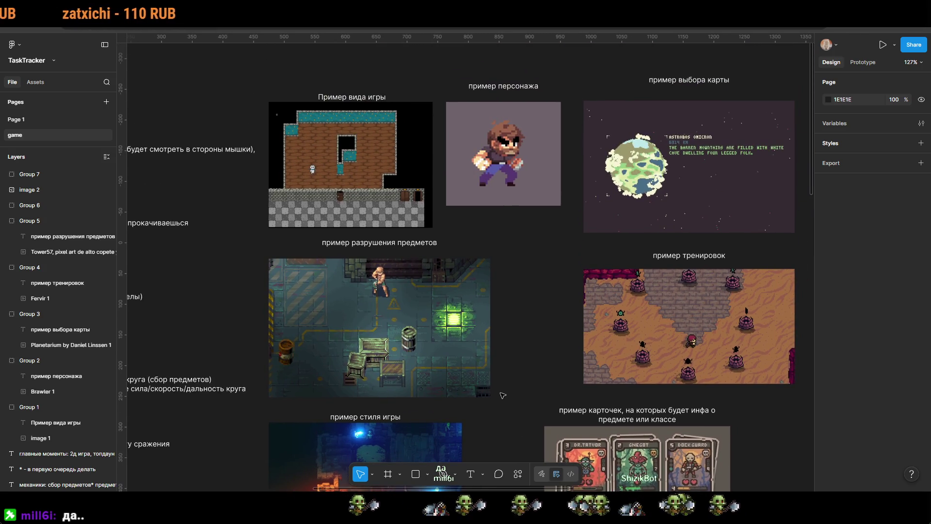
left_click_drag(504, 415, 599, 199)
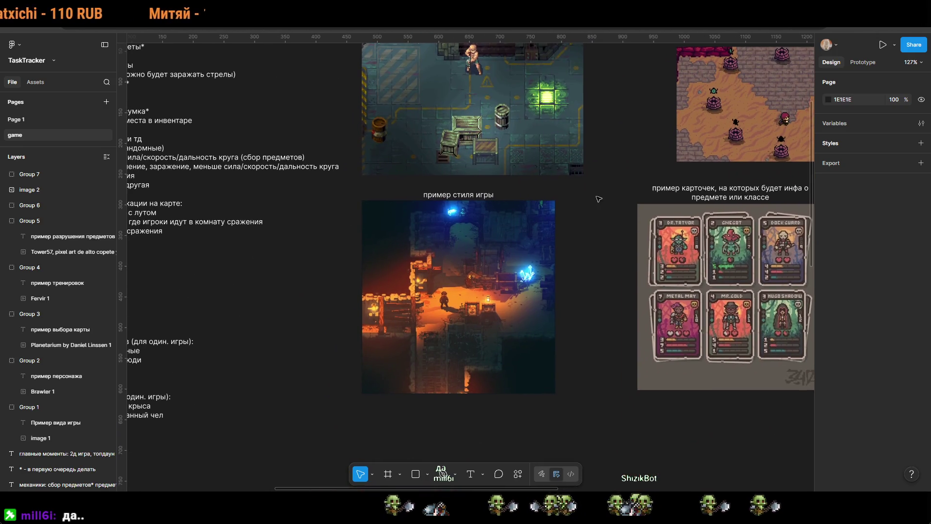
scroll(431, 325, "left", 5)
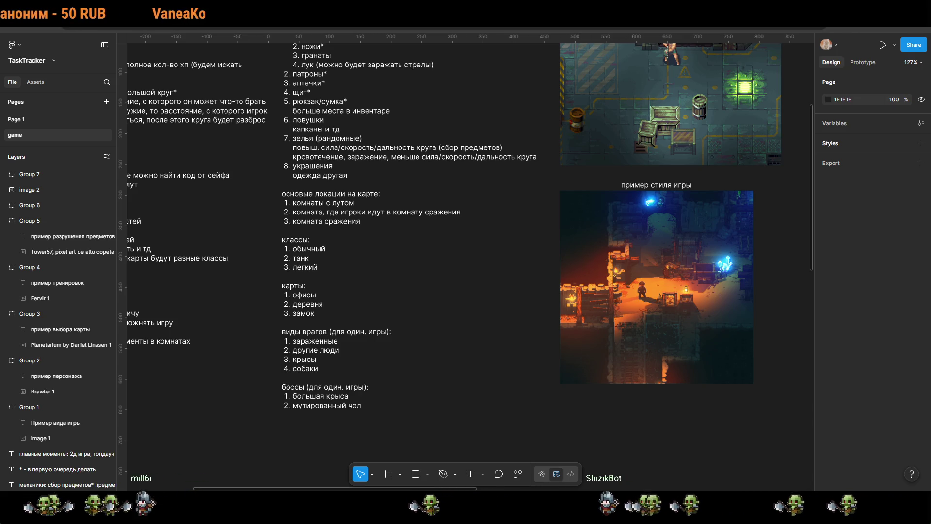
Step: Paste the health-bar image beside the cards reference, then undo and delete the bad paste
mouse_move(729, 359)
left_mouse_down()
mouse_move(528, 276)
mouse_move(535, 200)
mouse_move(564, 223)
mouse_move(813, 335)
left_mouse_up()
scroll(528, 276, "right", 8)
key("ctrl+v")
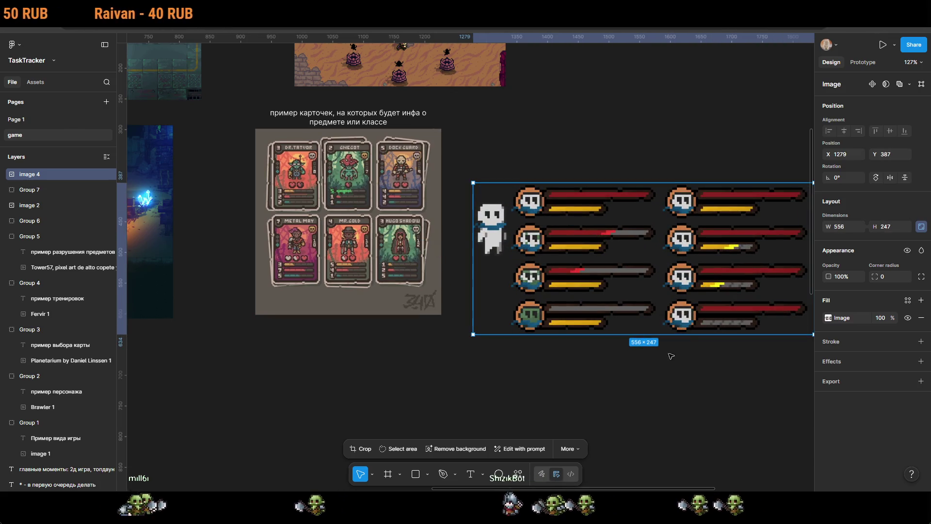
left_click(642, 401)
key("ctrl+z")
key("ctrl+z")
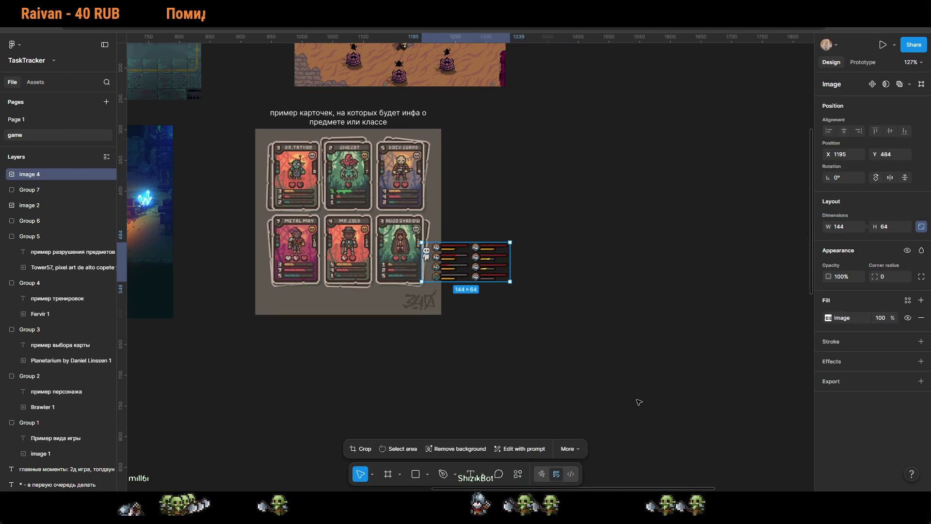
key("Delete")
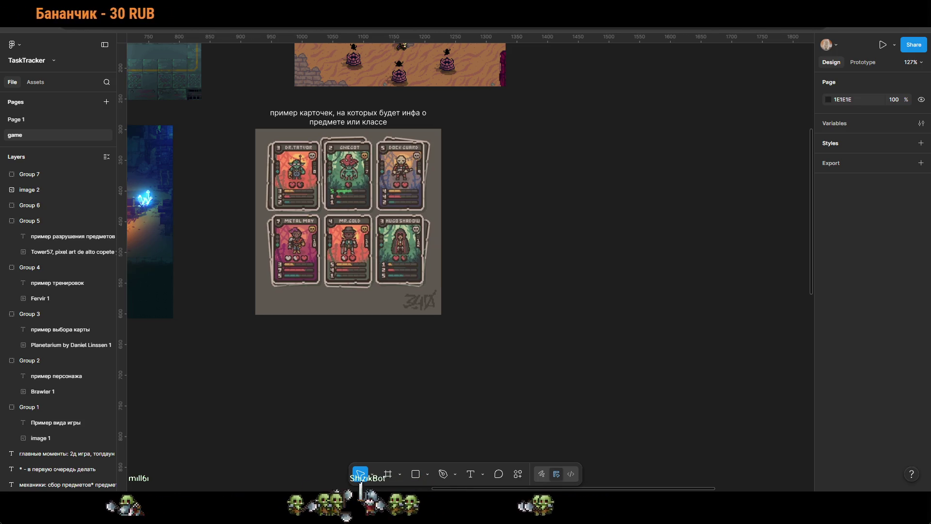
Step: Paste the health-bar sheet again and shrink it to 575×256 beside the cards
key("ctrl+v")
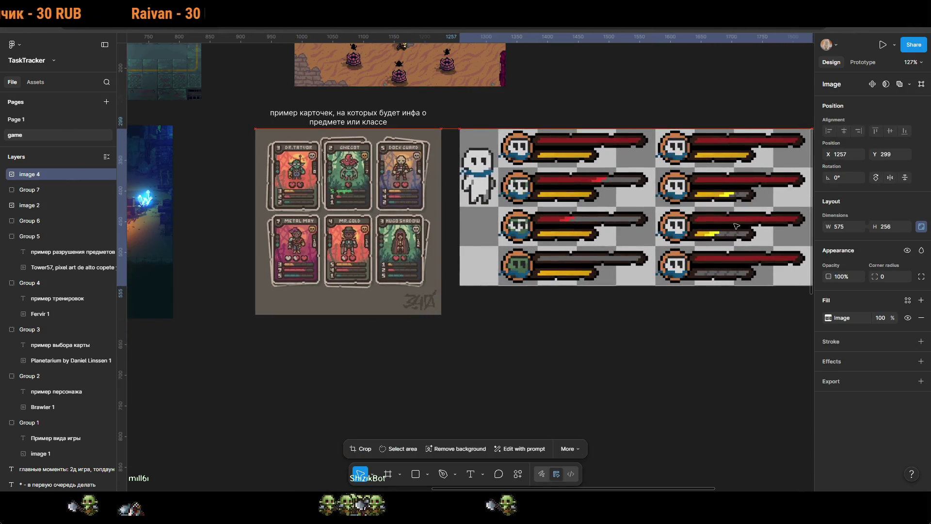
scroll(691, 368, "right", 5)
scroll(693, 349, "up", 1)
left_click_drag(681, 308, 650, 294)
left_click(640, 336)
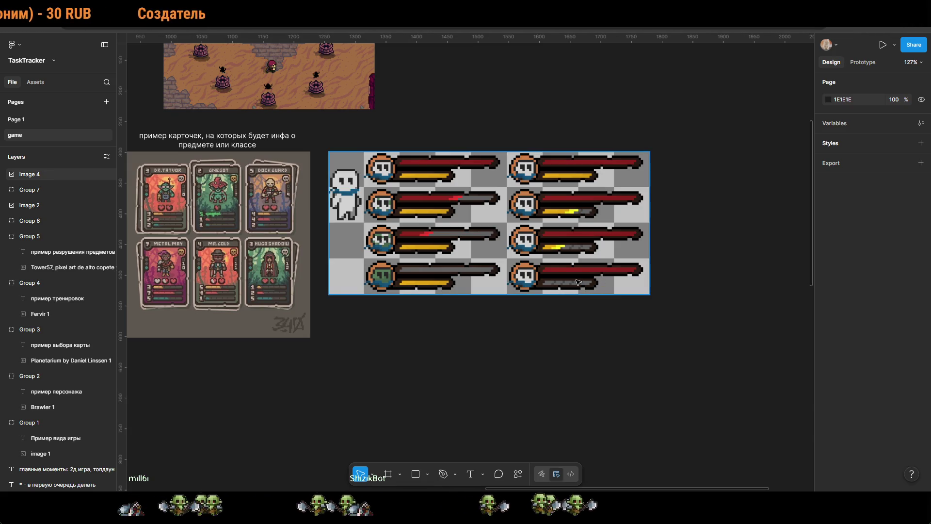
scroll(679, 301, "left", 10)
scroll(679, 291, "left", 5)
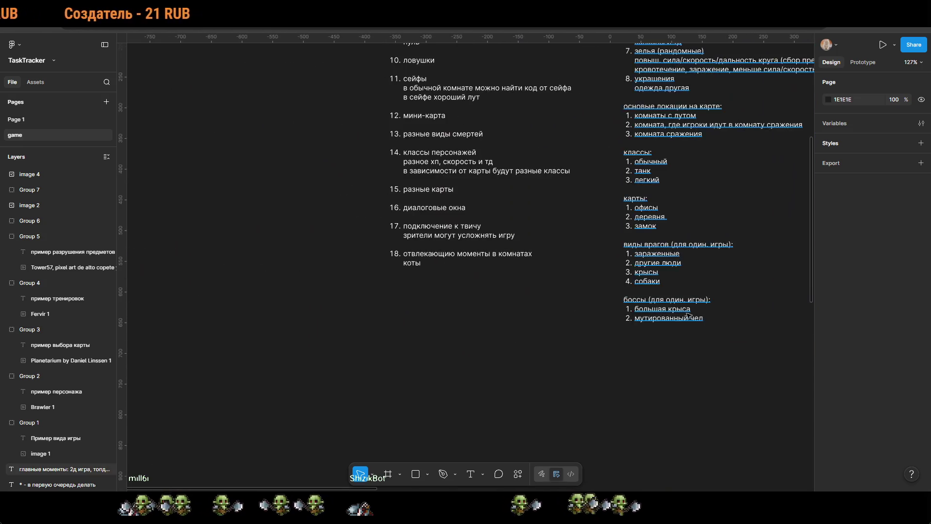
Step: Add the line 'игрок не умирает, а заражается' under '2д игра, топдаун вид'
mouse_move(726, 56)
left_mouse_down()
mouse_move(566, 200)
mouse_move(559, 242)
left_mouse_up()
scroll(559, 242, "up", 3)
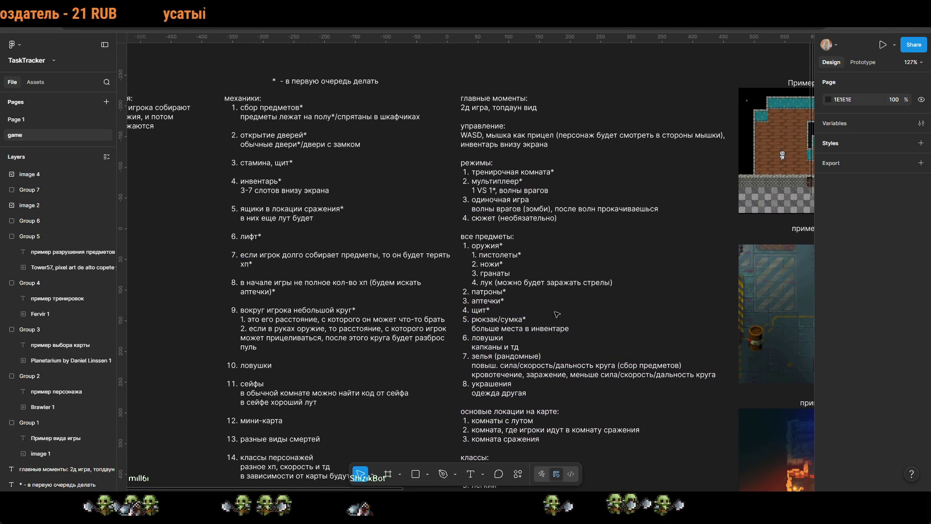
scroll(537, 248, "up", 5)
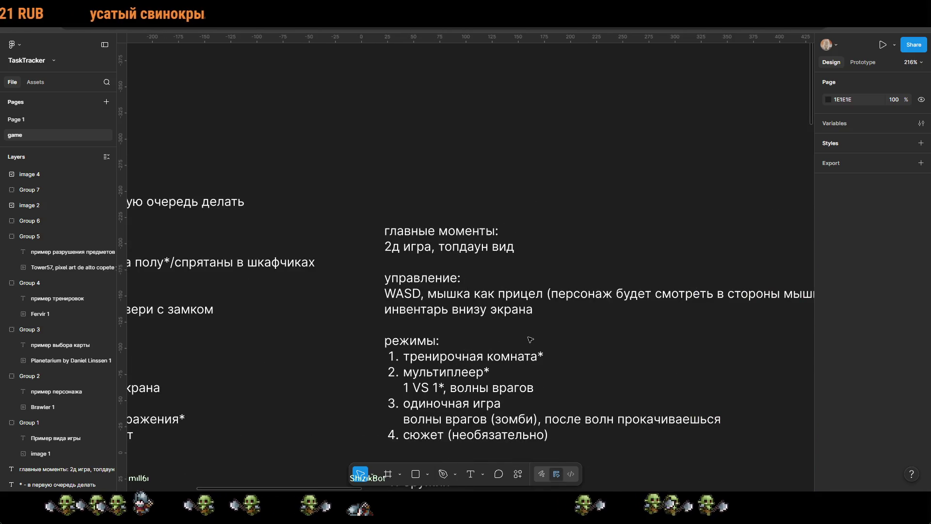
scroll(537, 248, "down", 6)
scroll(602, 231, "down", 3)
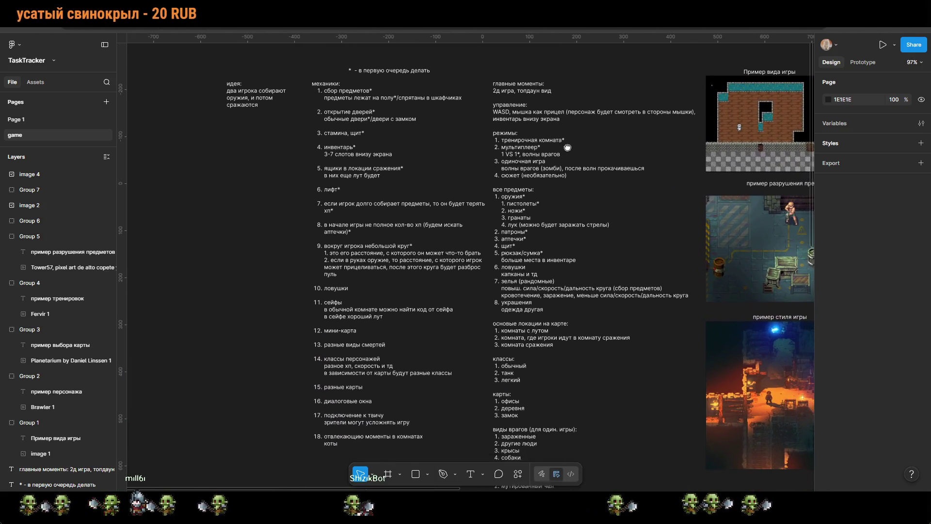
scroll(507, 188, "up", 6)
double_click(506, 187)
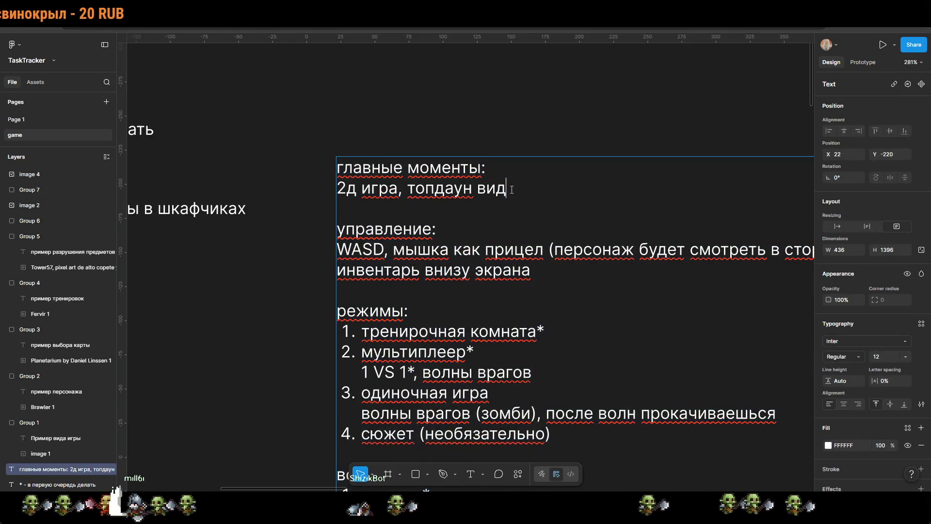
key("Return")
type("игрок не ")
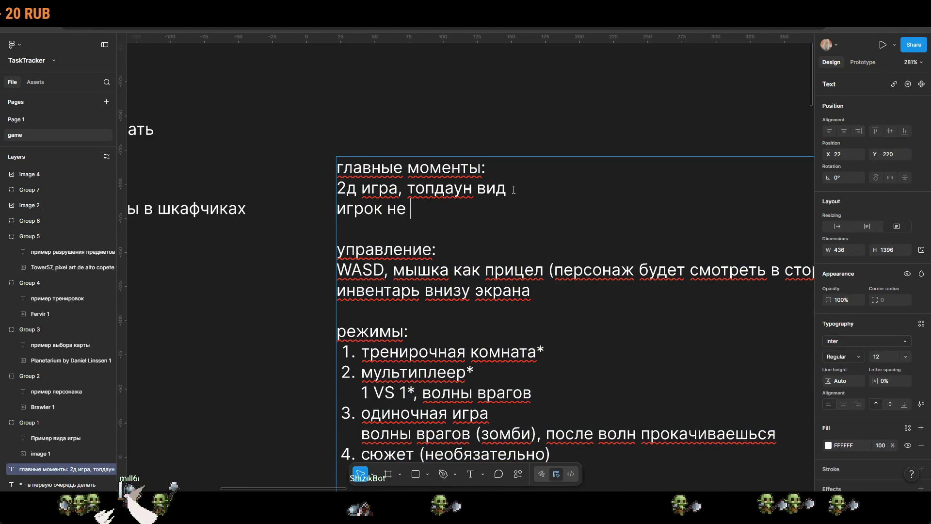
type("умирает, а заражается")
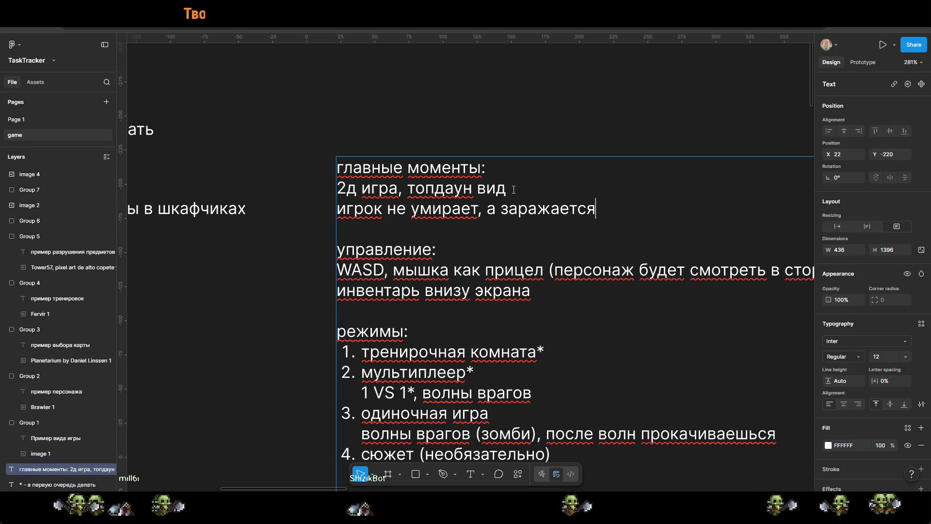
key("Escape")
left_click(590, 137)
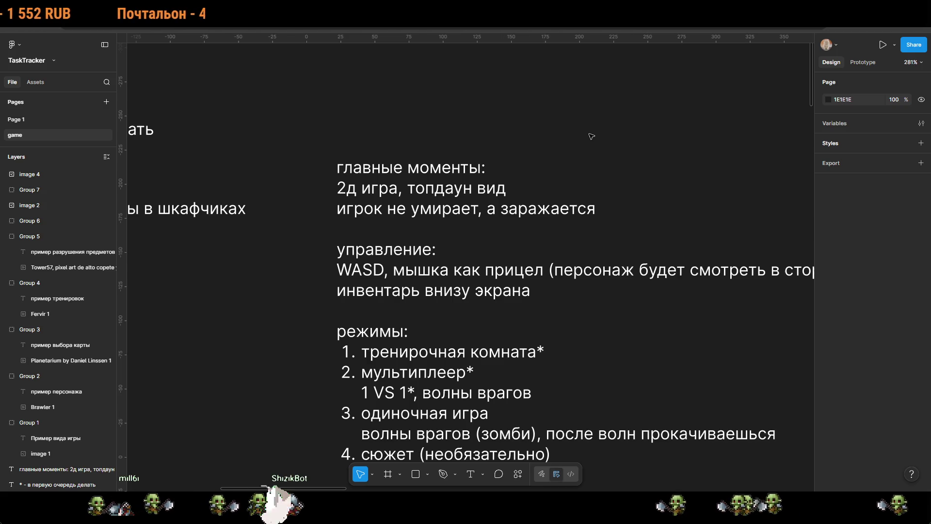
Step: Append '(в один. игре)' after 'заражается' in the main points note
left_click(598, 213)
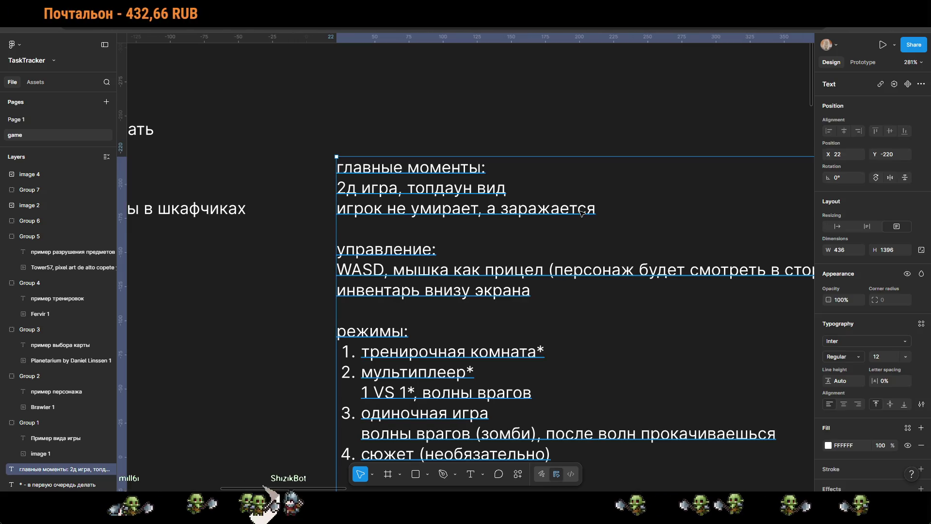
double_click(598, 213)
type("()")
key("Left")
type("в один. игре")
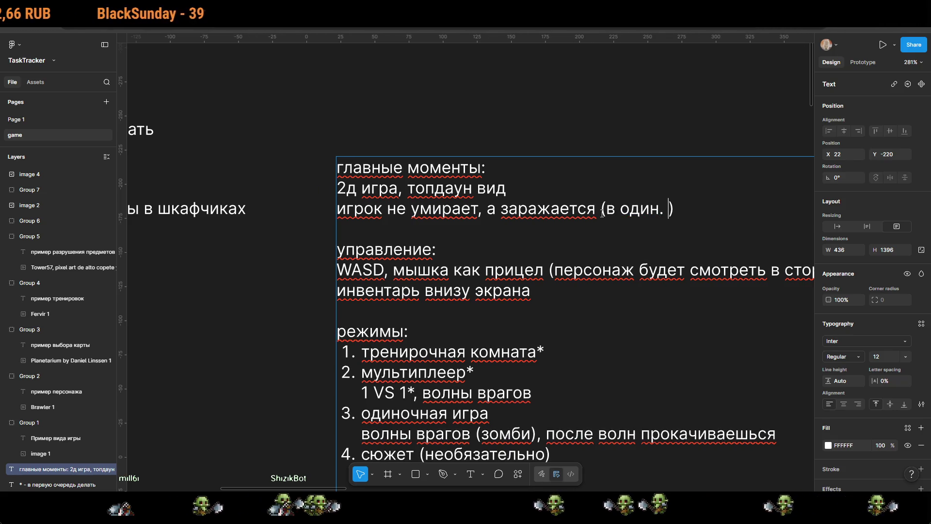
key("Escape")
key("Escape")
scroll(659, 362, "down", 2)
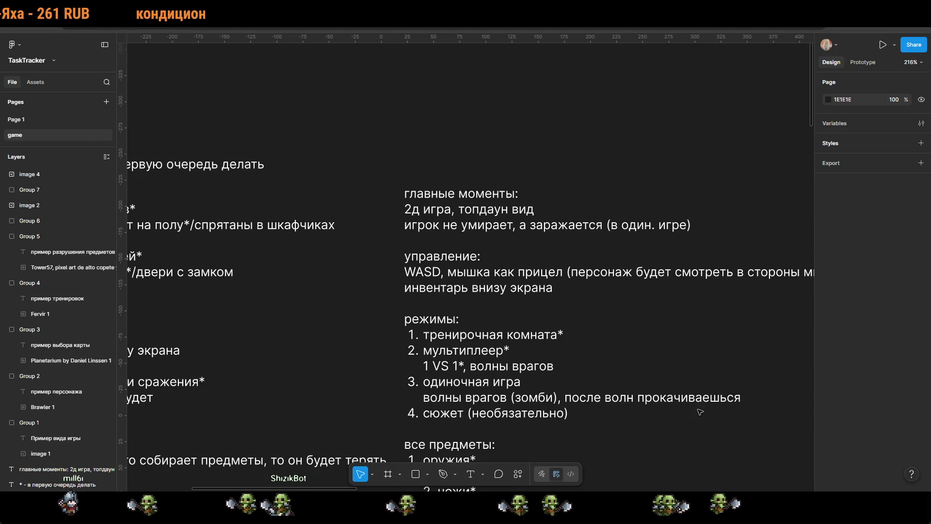
Step: Insert ', рывки' before the asterisk in mechanics item 3, making 'стамина, щит, рывки*'
scroll(700, 412, "left", 10)
scroll(700, 412, "down", 3)
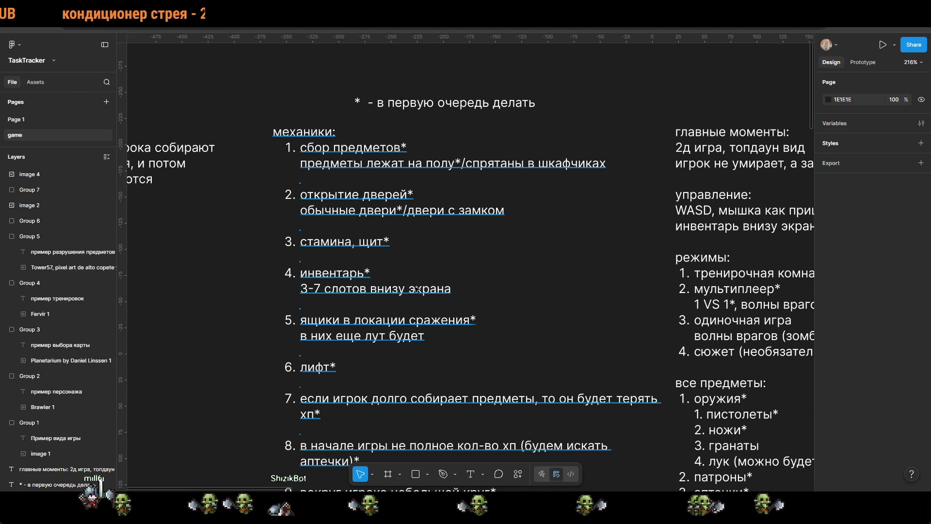
double_click(382, 244)
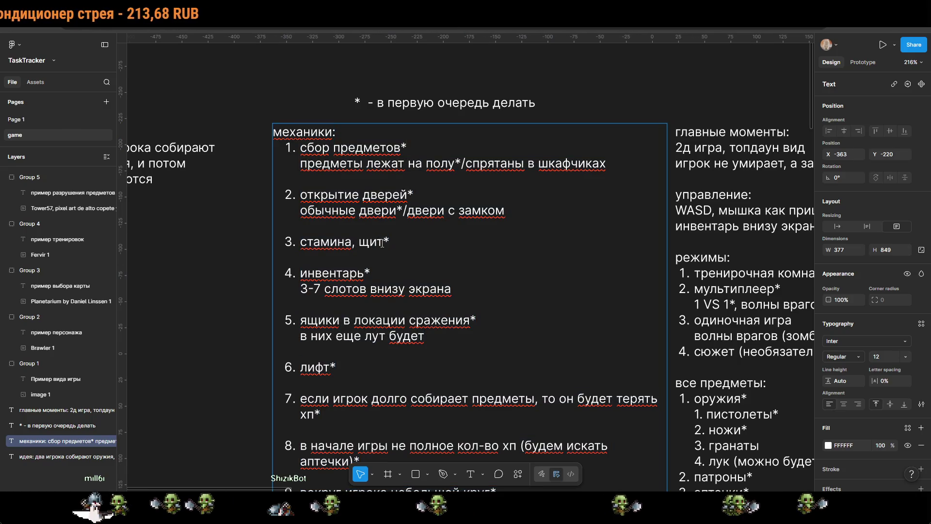
type(", рывки")
key("Escape")
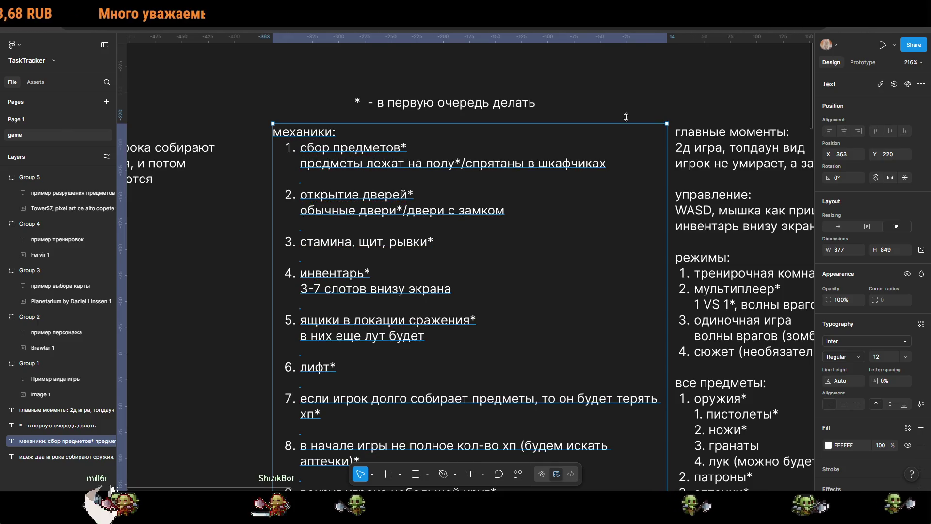
left_click(632, 81)
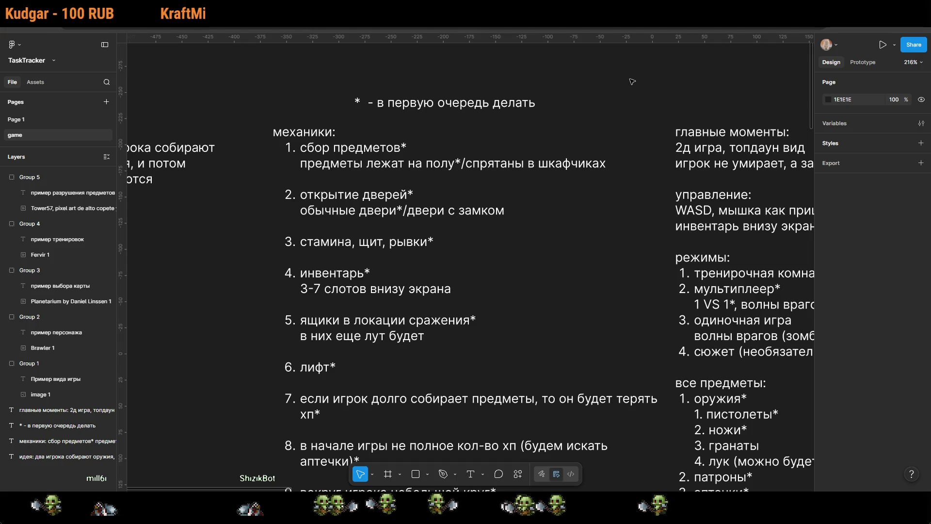
scroll(633, 81, "down", 5, "ctrl")
mouse_move(633, 81)
left_mouse_down()
mouse_move(449, 220)
mouse_move(432, 211)
left_mouse_up()
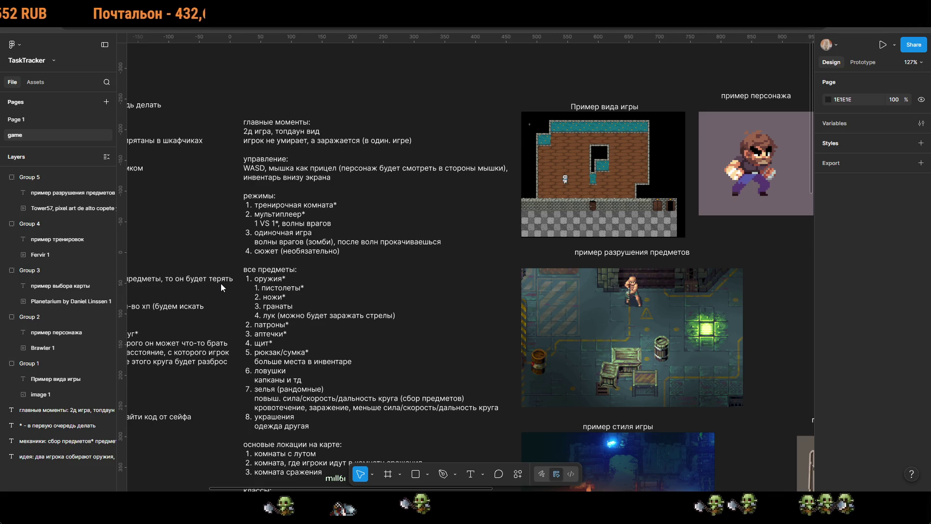
Step: Paste the hooded pixel-art character, shrink it and place it beside the map-selection example
scroll(374, 322, "right", 15)
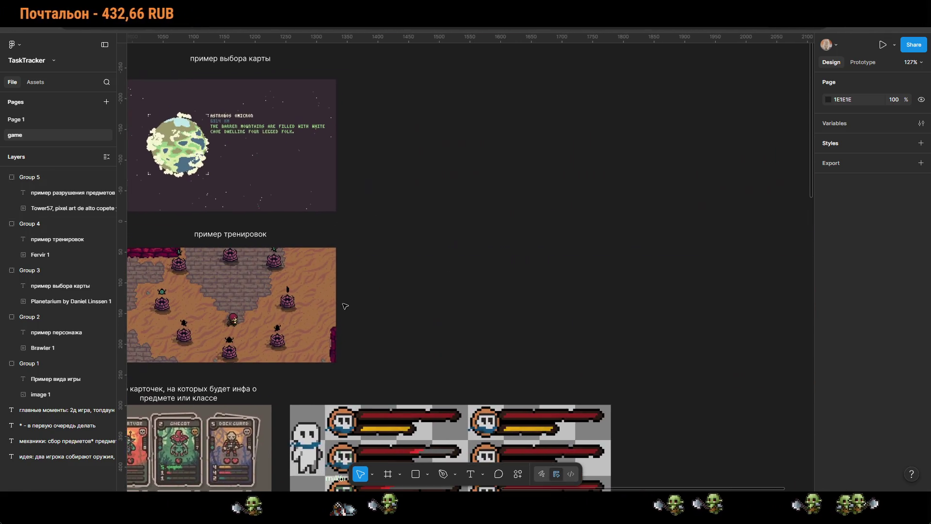
key("ctrl+v")
scroll(626, 356, "down", 5)
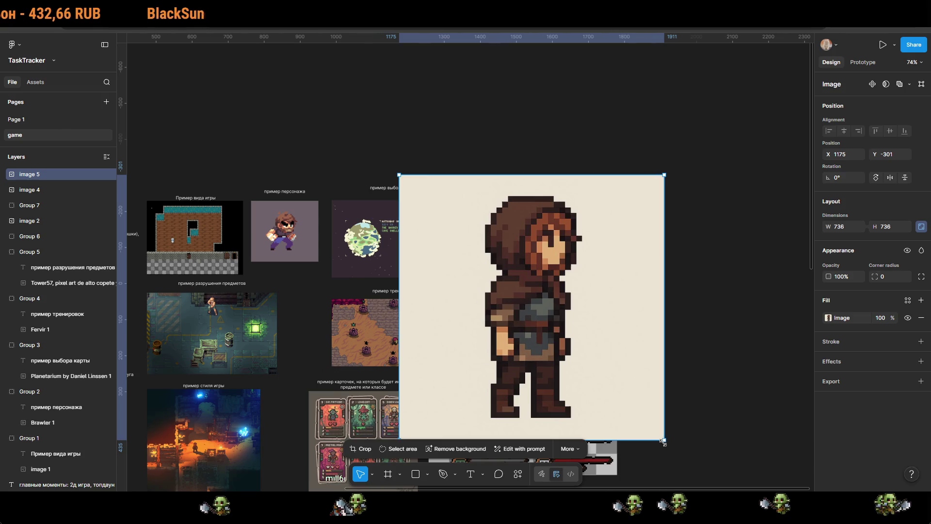
left_click_drag(670, 444, 543, 287)
left_click_drag(478, 233, 565, 258)
scroll(565, 258, "up", 5)
left_click_drag(660, 397, 573, 300)
scroll(539, 270, "up", 5)
scroll(630, 315, "up", 2)
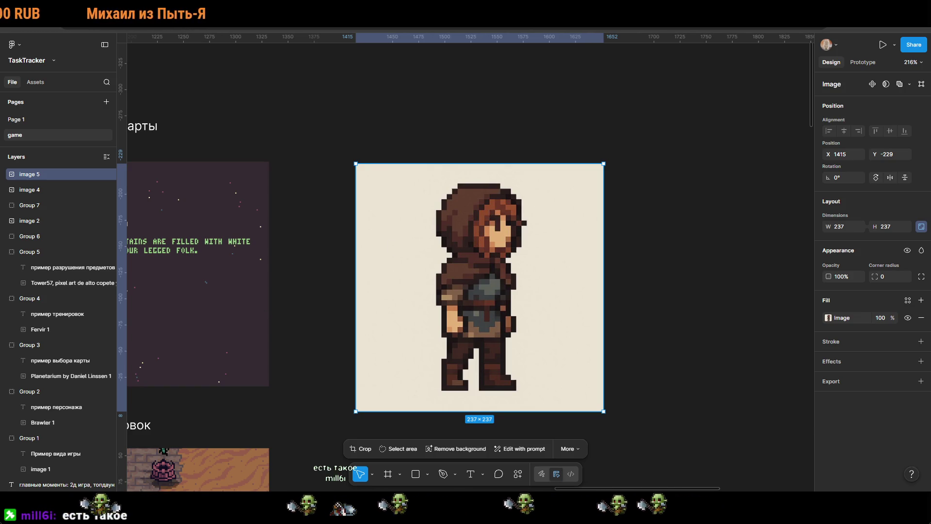
Step: Undo and redo to keep the 237×237 hooded character image, then reselect it
scroll(266, 305, "right", 3)
key("ctrl+z")
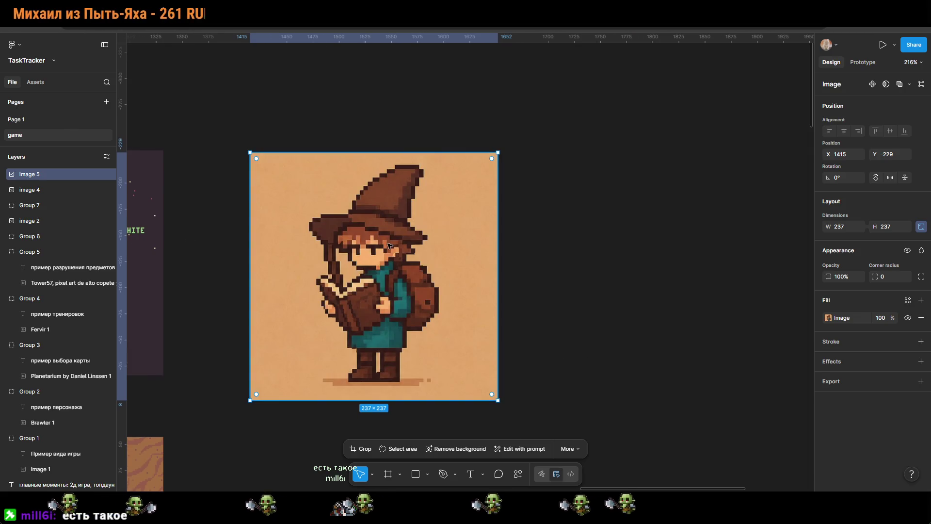
scroll(490, 325, "up", 3)
scroll(489, 324, "down", 3)
key("ctrl+shift+z")
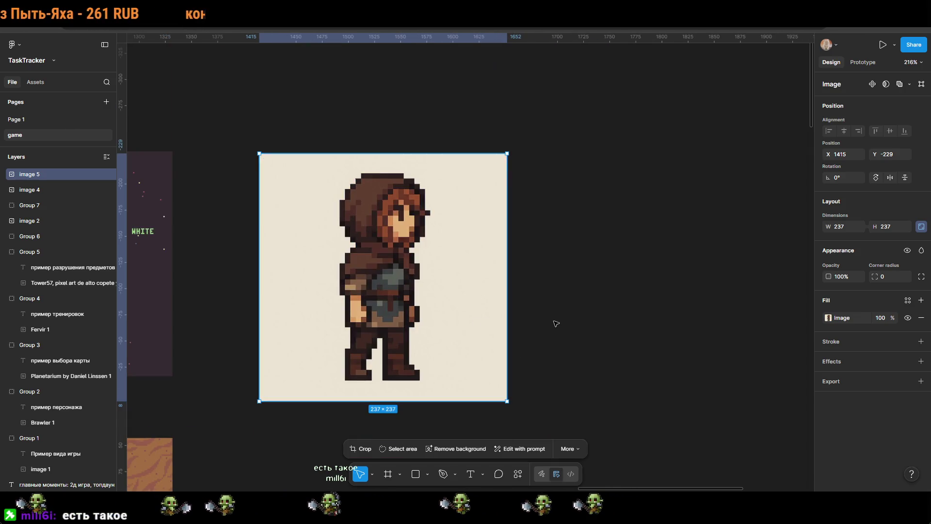
left_click(555, 322)
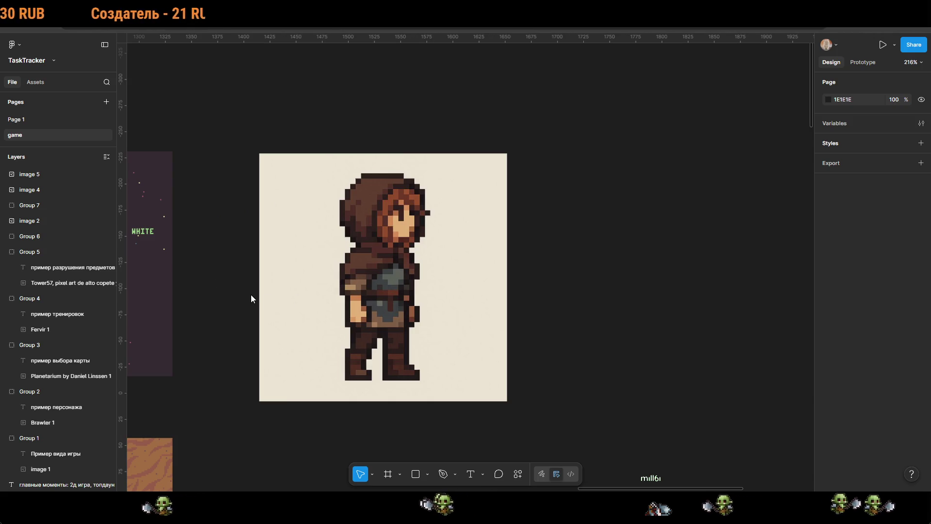
scroll(356, 275, "right", 3)
left_click(357, 274)
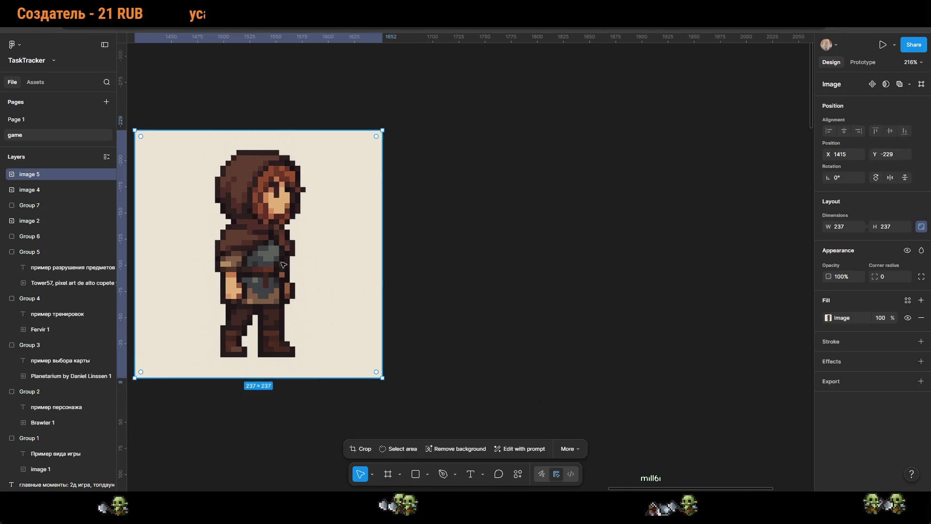
scroll(356, 275, "down", 4)
Step: Shrink the weapons sprite sheet and move it beside the map-selection example
scroll(534, 388, "down", 3)
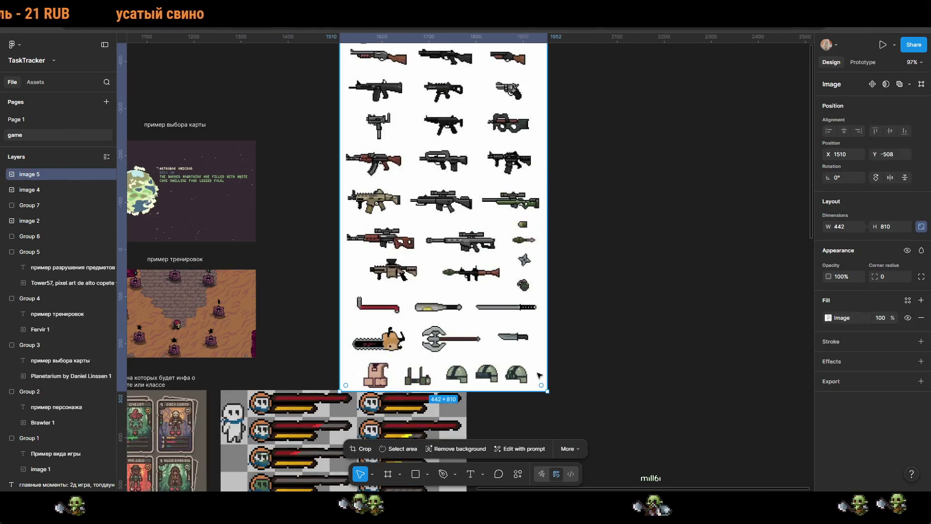
mouse_move(545, 388)
left_mouse_down()
mouse_move(468, 232)
mouse_move(424, 169)
left_mouse_up()
mouse_move(364, 60)
left_mouse_down()
mouse_move(376, 137)
mouse_move(306, 198)
left_mouse_up()
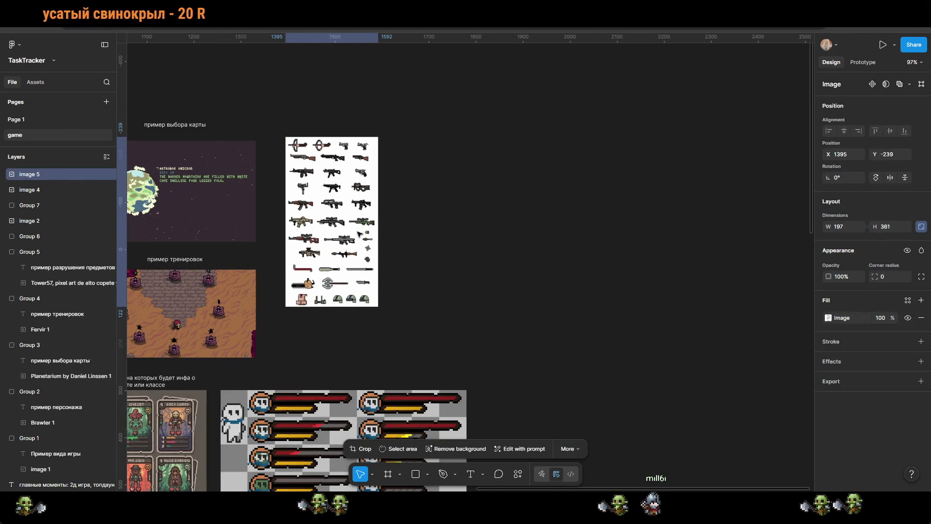
scroll(306, 198, "up", 4)
scroll(313, 202, "up", 4)
mouse_move(587, 255)
left_mouse_down()
mouse_move(644, 328)
mouse_move(656, 326)
left_mouse_up()
left_click(362, 129)
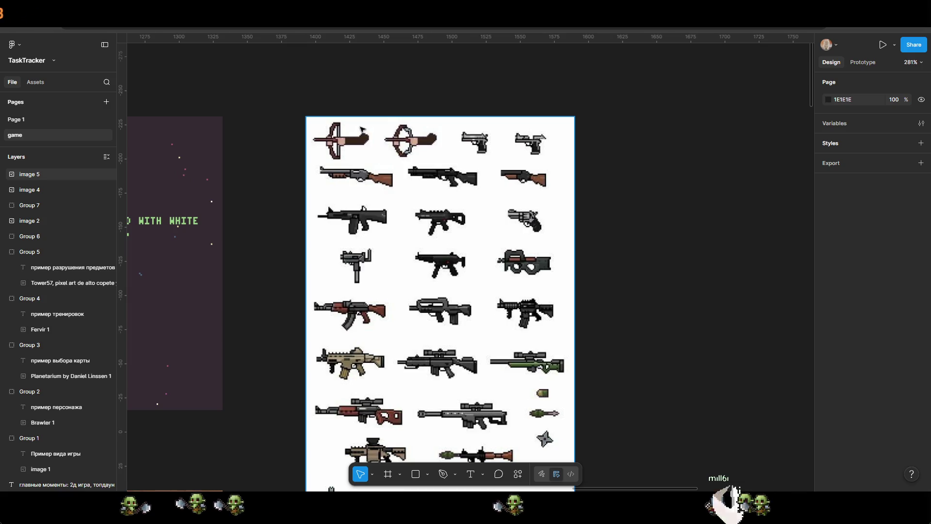
key("Escape")
Step: Reselect the weapons sheet and resize it to exactly 117×215
mouse_move(667, 343)
left_mouse_down()
mouse_move(702, 285)
mouse_move(711, 175)
left_mouse_up()
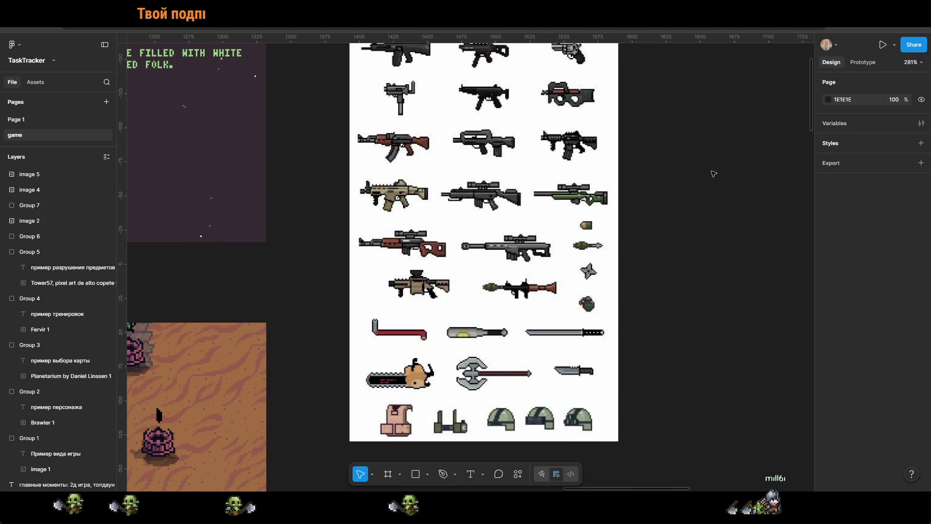
key("Tab")
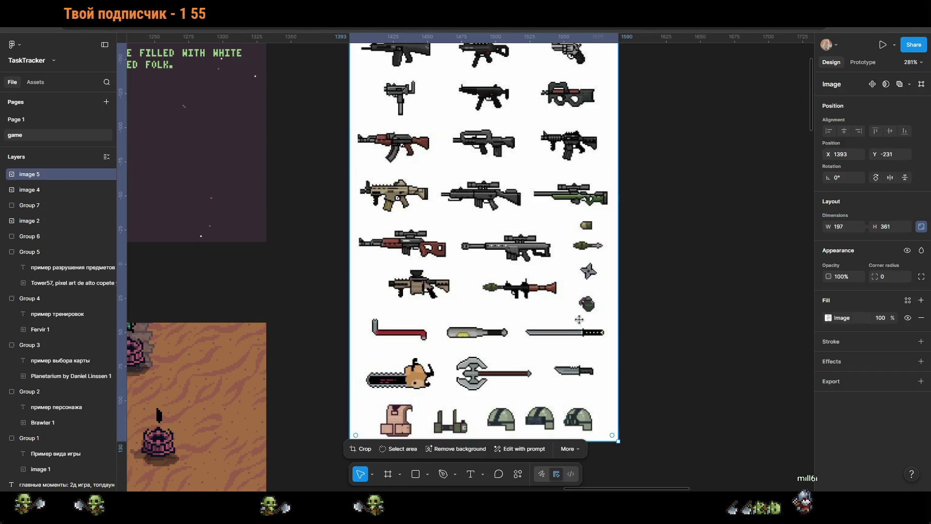
key("Return")
key("Escape")
left_click_drag(618, 441, 509, 242)
scroll(587, 181, "up", 4)
scroll(587, 181, "left", 2)
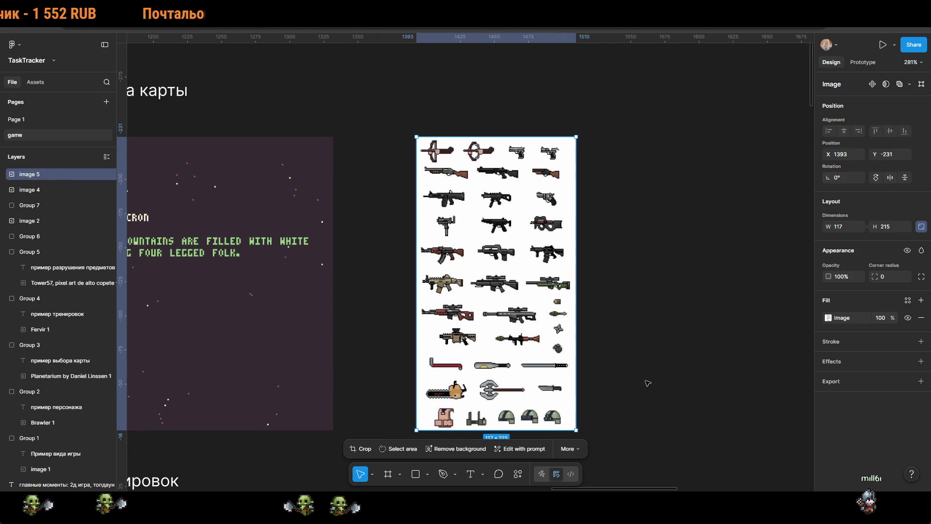
key("Escape")
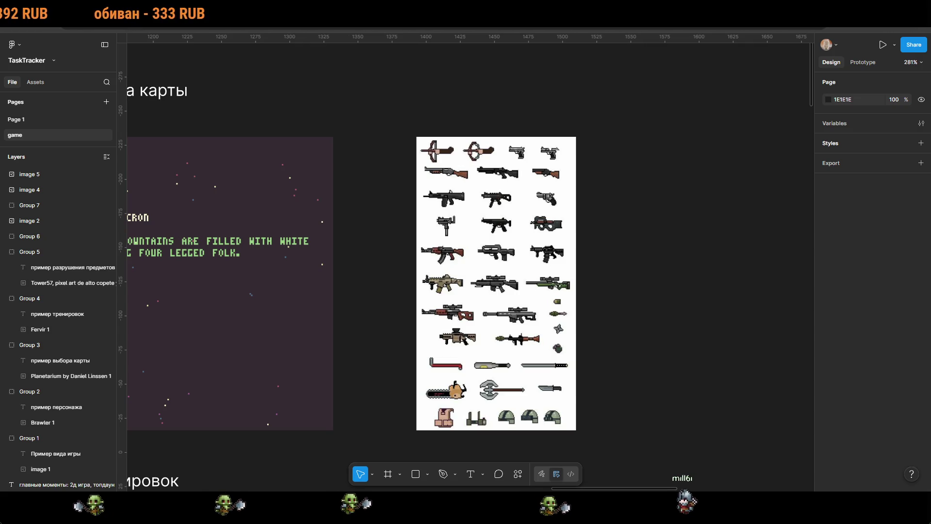
scroll(571, 301, "down", 5)
Step: Move the health-bar sheet to the top row at about 128×57 and stack the weapons sheet beneath it
scroll(588, 333, "down", 10, "ctrl")
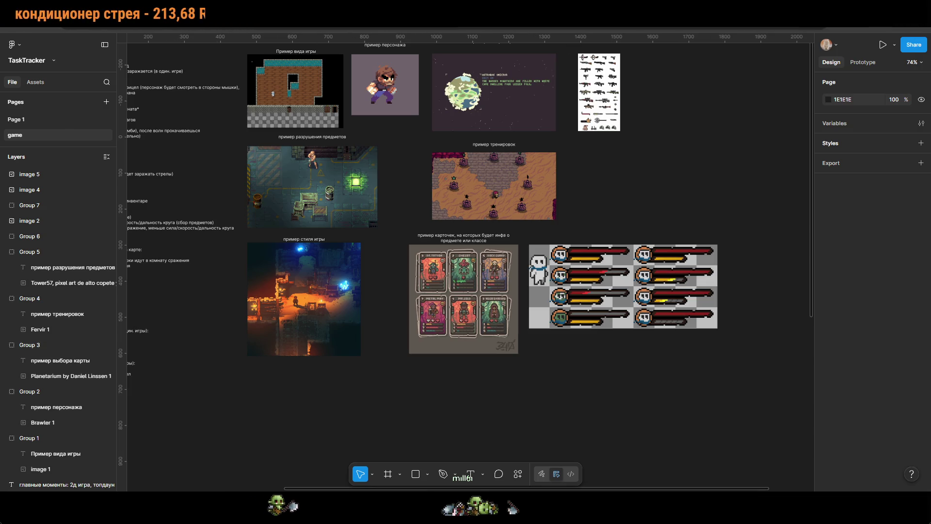
scroll(620, 184, "left", 10)
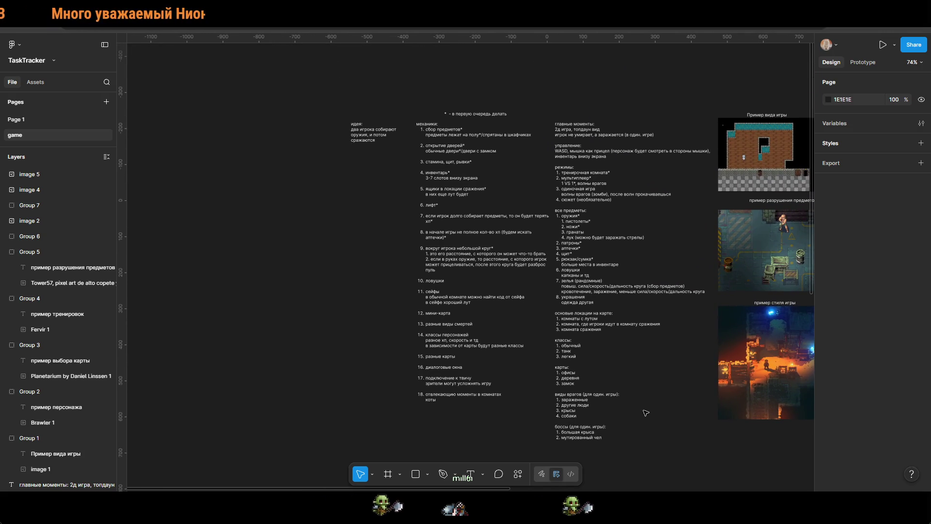
scroll(609, 326, "right", 10)
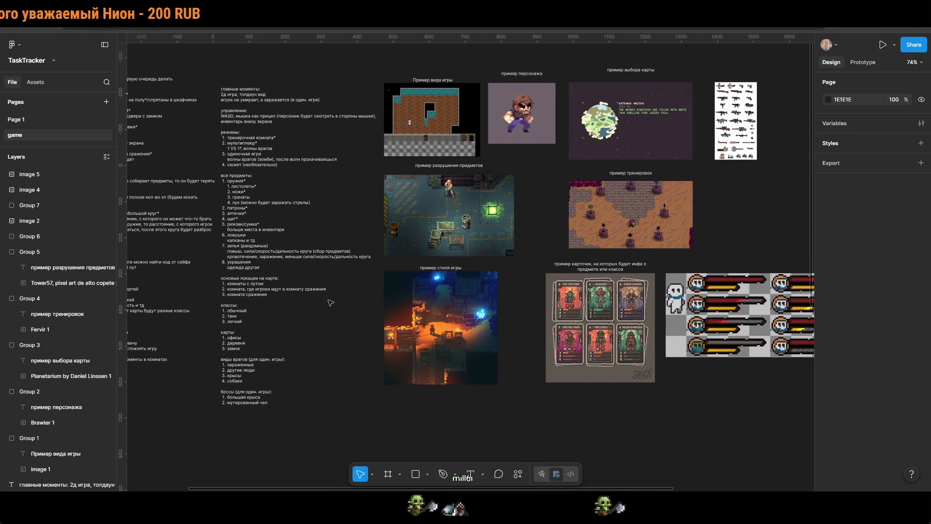
scroll(437, 315, "right", 7)
mouse_move(504, 326)
left_mouse_down()
mouse_move(563, 319)
mouse_move(680, 136)
left_mouse_up()
mouse_move(487, 118)
left_mouse_down()
mouse_move(603, 242)
mouse_move(611, 217)
left_mouse_up()
left_click(760, 163)
mouse_move(783, 170)
left_mouse_down()
mouse_move(721, 162)
mouse_move(653, 111)
left_mouse_up()
left_click_drag(621, 231, 621, 171)
left_click(563, 289)
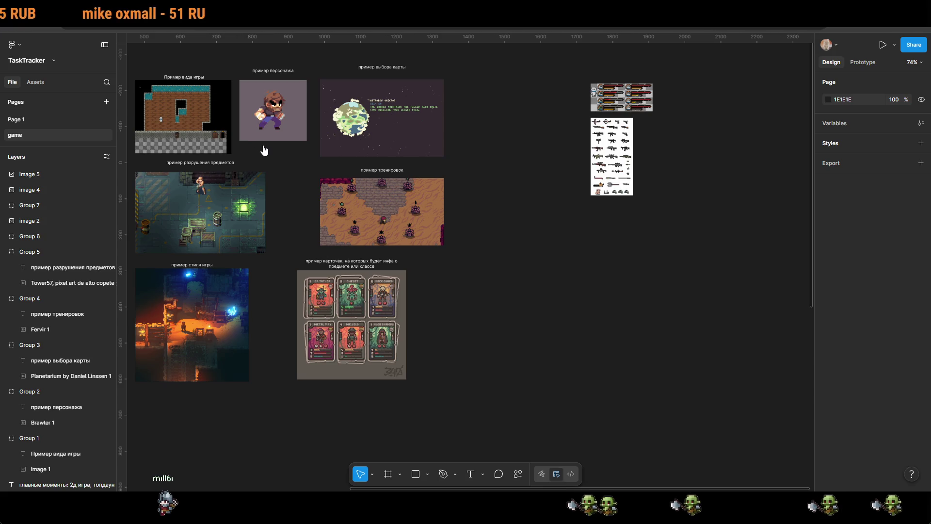
left_click_drag(491, 298, 750, 337)
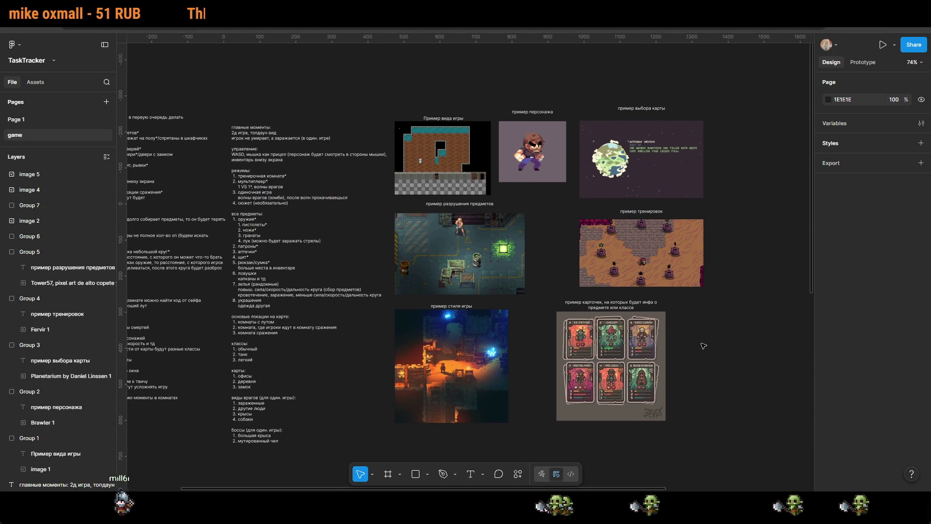
scroll(484, 222, "up", 5)
scroll(452, 327, "up", 10)
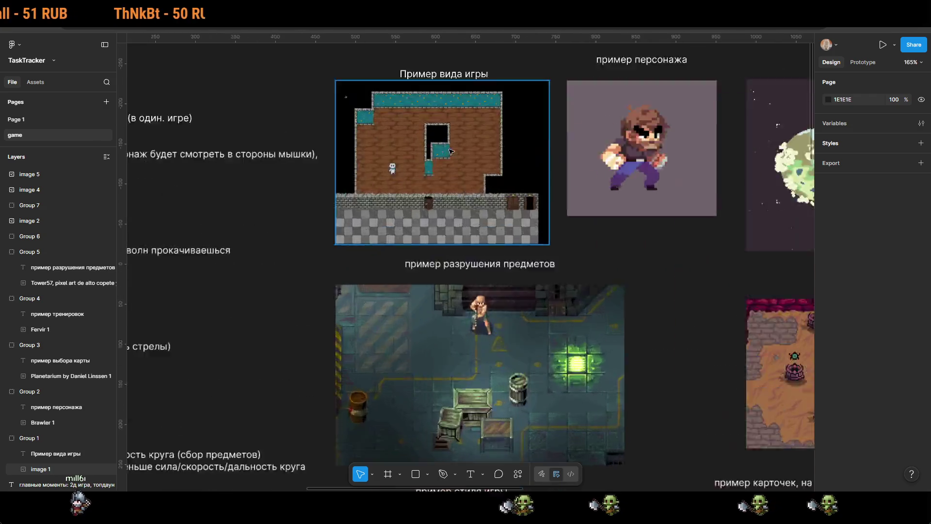
scroll(610, 286, "down", 2)
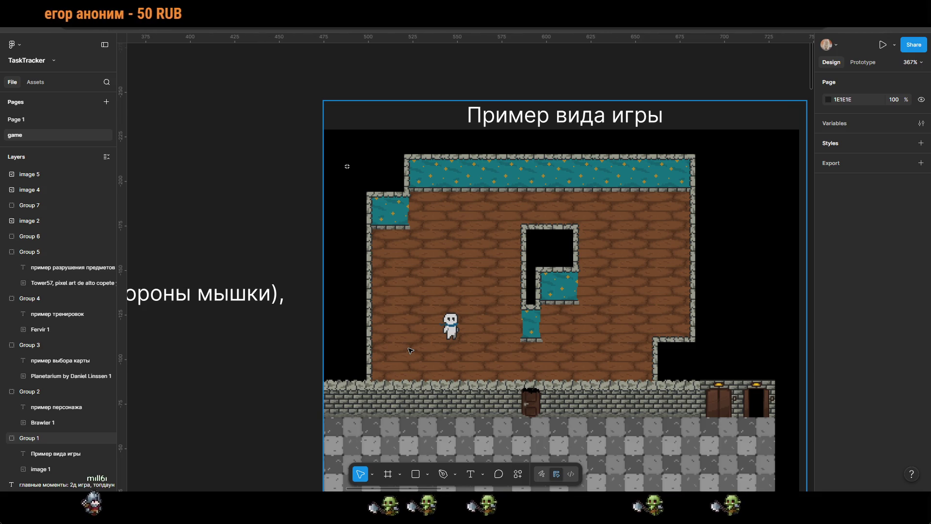
scroll(410, 350, "down", 5)
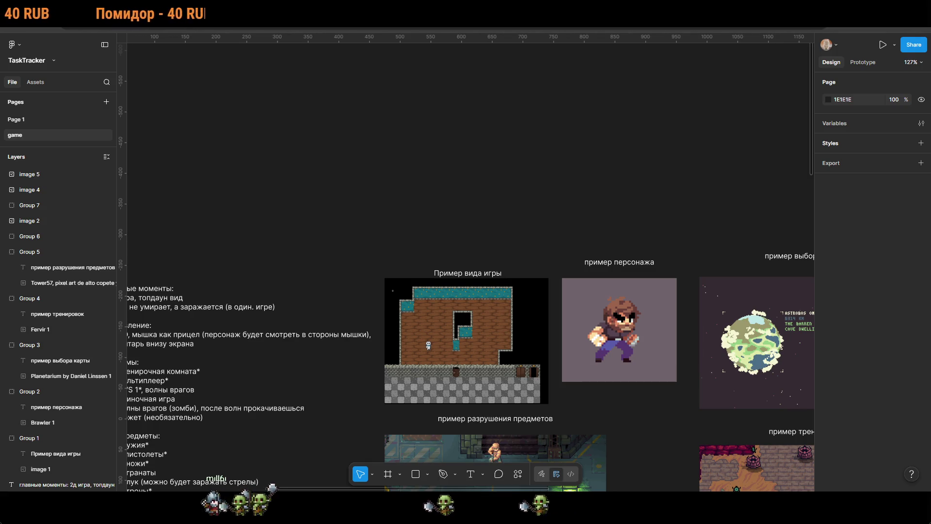
left_click_drag(66, 419, 417, 230)
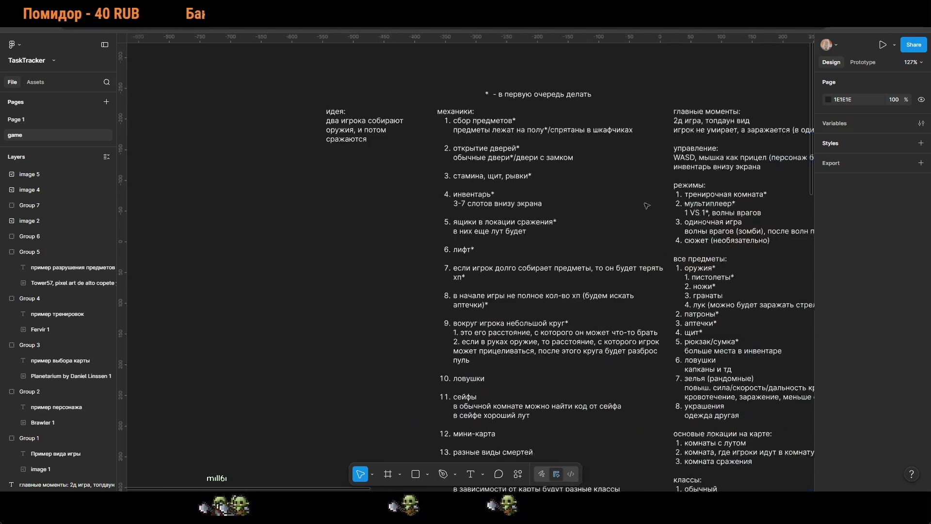
Step: Insert 'динамочное движение' on a new line after 'игре)' in the 'главные моменты' list
scroll(417, 229, "up", 3)
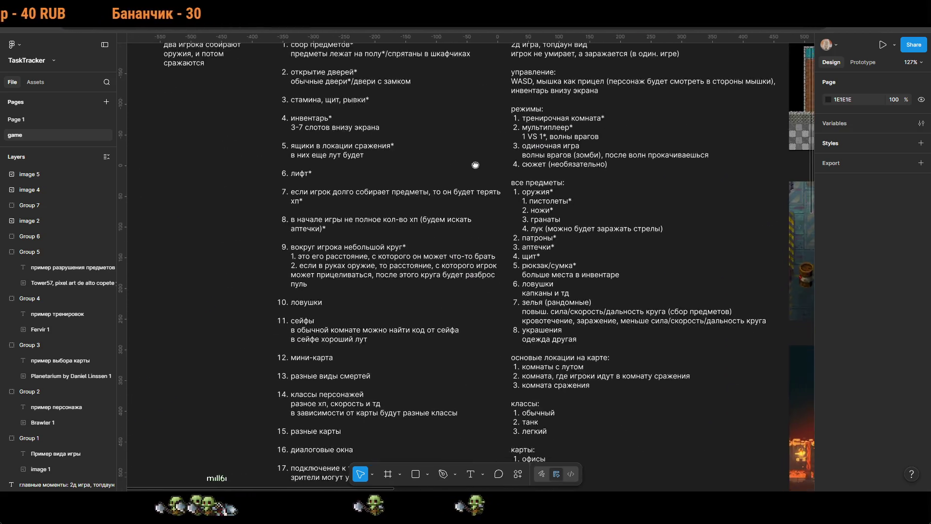
scroll(494, 161, "up", 5)
double_click(649, 196)
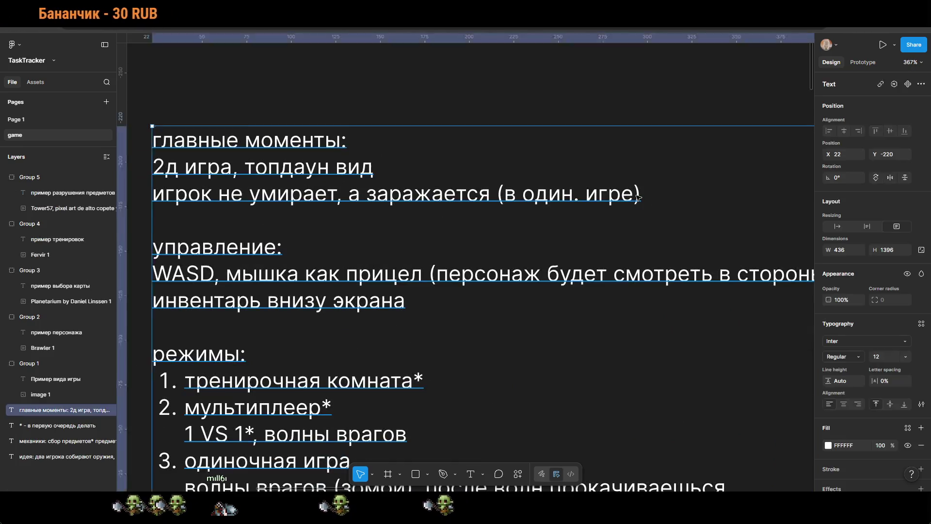
key("Delete")
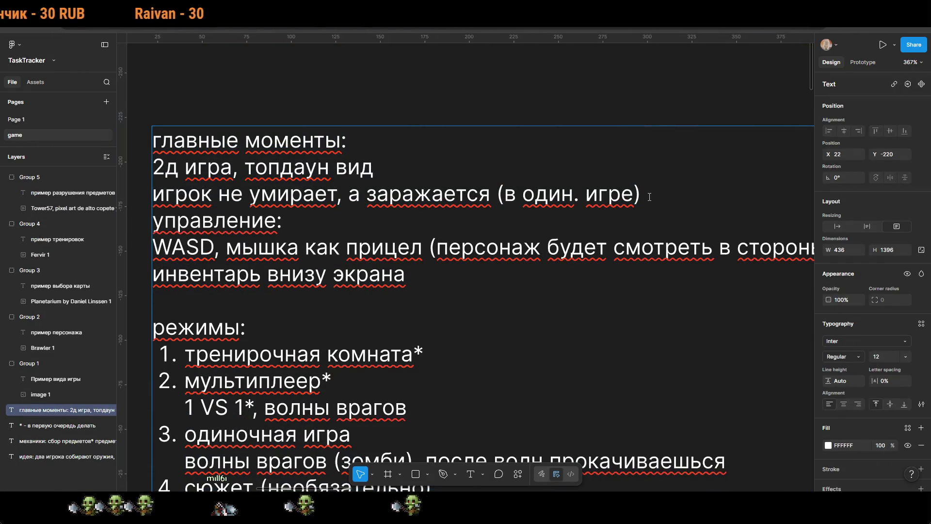
key("ctrl+z")
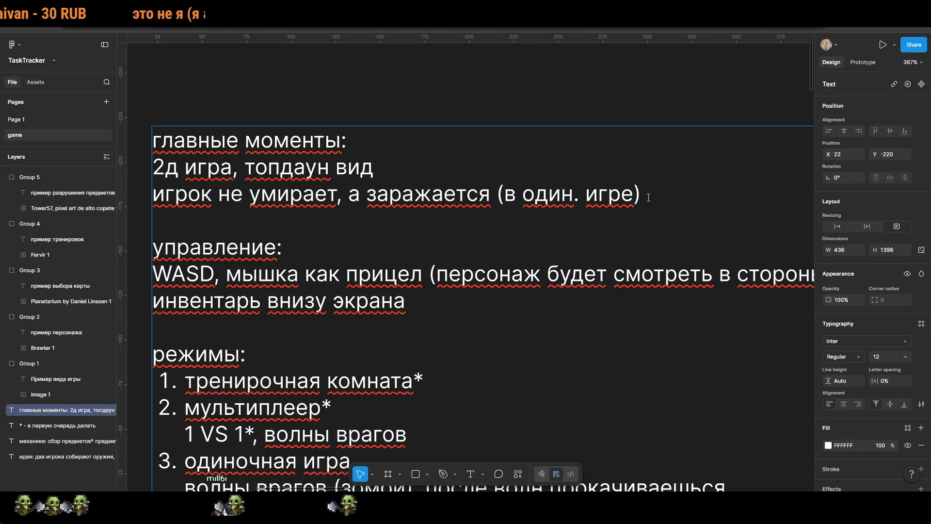
key("Return")
type("динамочное движение")
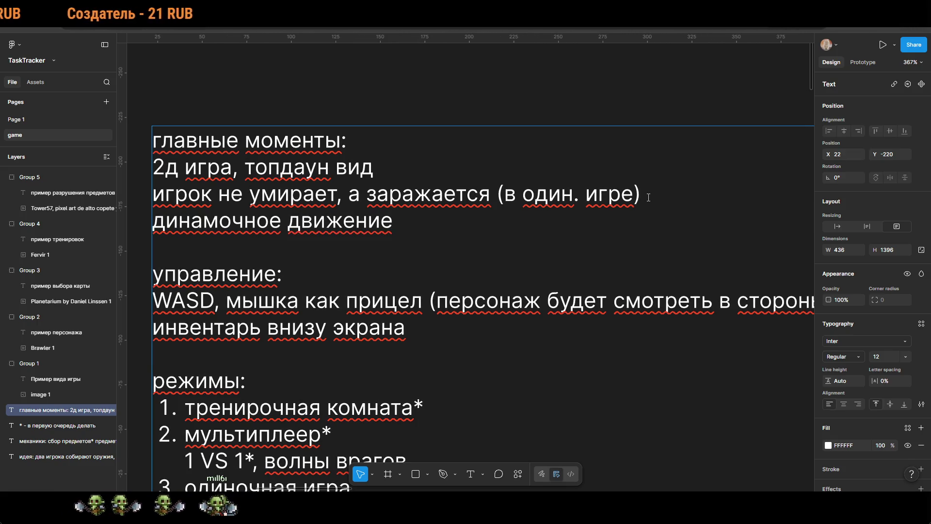
key("Escape")
left_click(612, 104)
scroll(566, 239, "down", 10)
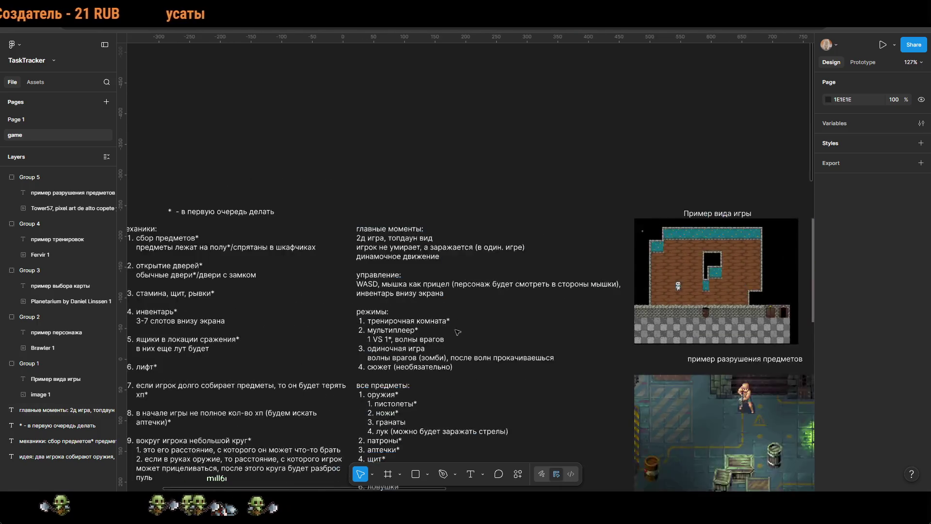
scroll(604, 300, "down", 3)
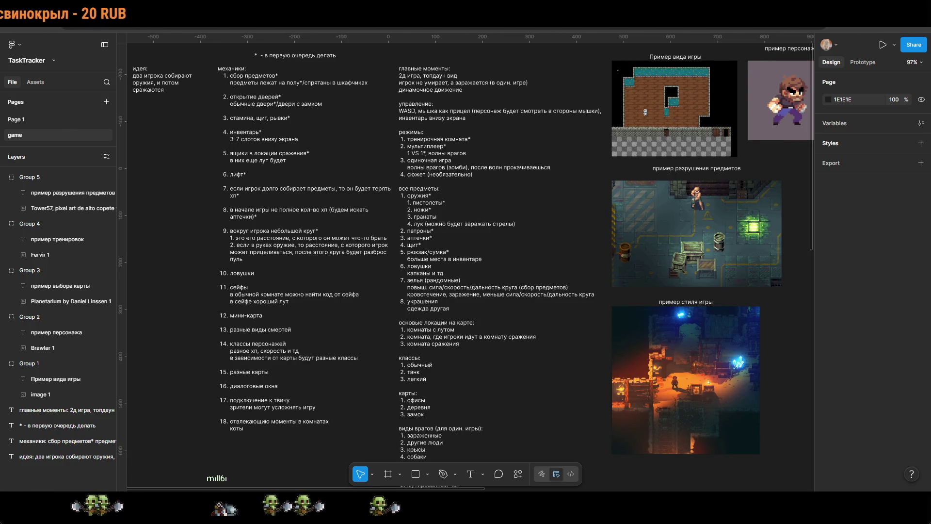
left_click_drag(540, 234, 230, 221)
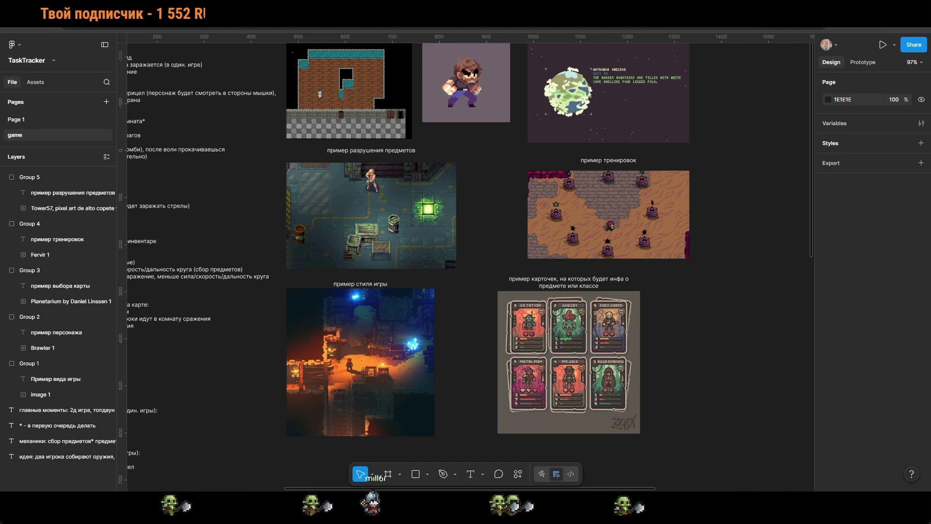
Step: Add mechanics item 19 'выбор улучшения' with a sub-line about a three-card choice after each round
left_click_drag(216, 387, 706, 283)
scroll(434, 315, "up", 10)
double_click(313, 271)
left_click(313, 271)
key("Return")
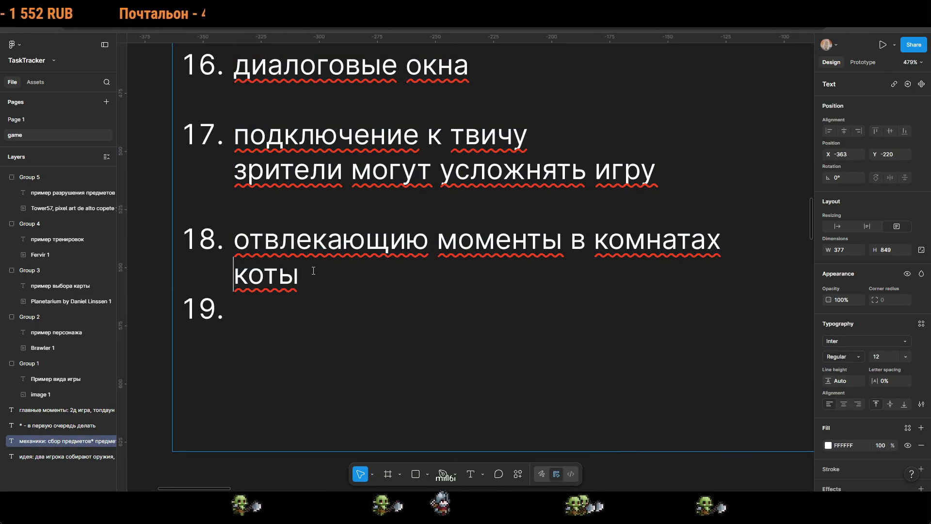
key("Up")
key("shift+Return")
key("Down")
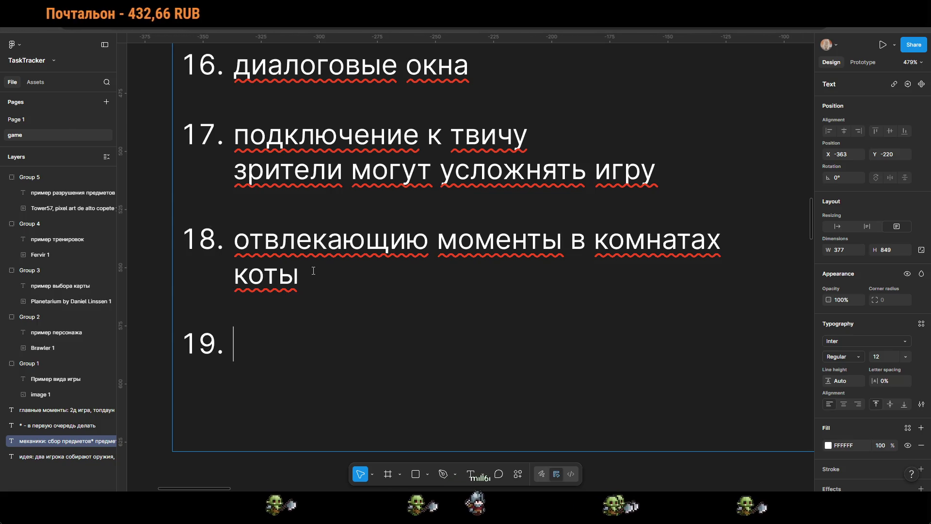
type("выбор")
key("BackSpace")
key("BackSpace")
key("BackSpace")
scroll(313, 271, "down", 5)
scroll(381, 260, "up", 5)
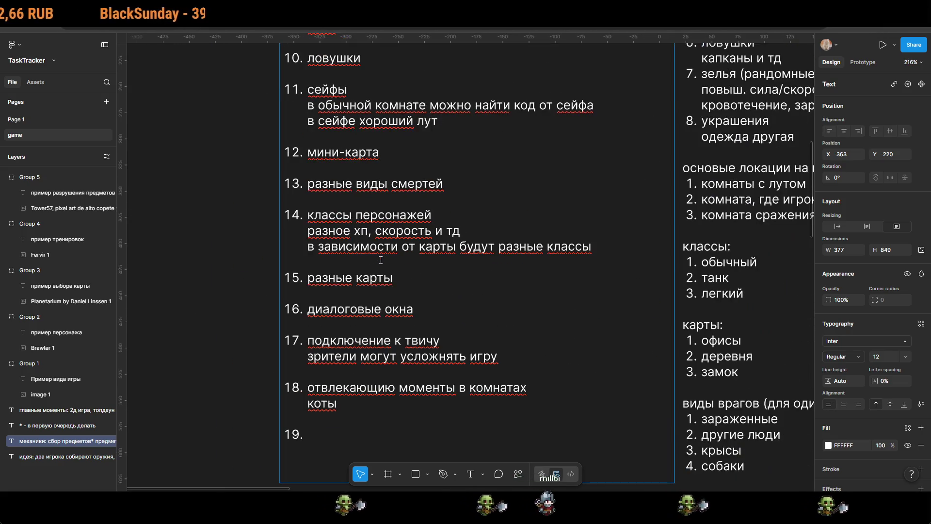
scroll(381, 260, "down", 5)
scroll(358, 266, "up", 3)
type("выбор улу")
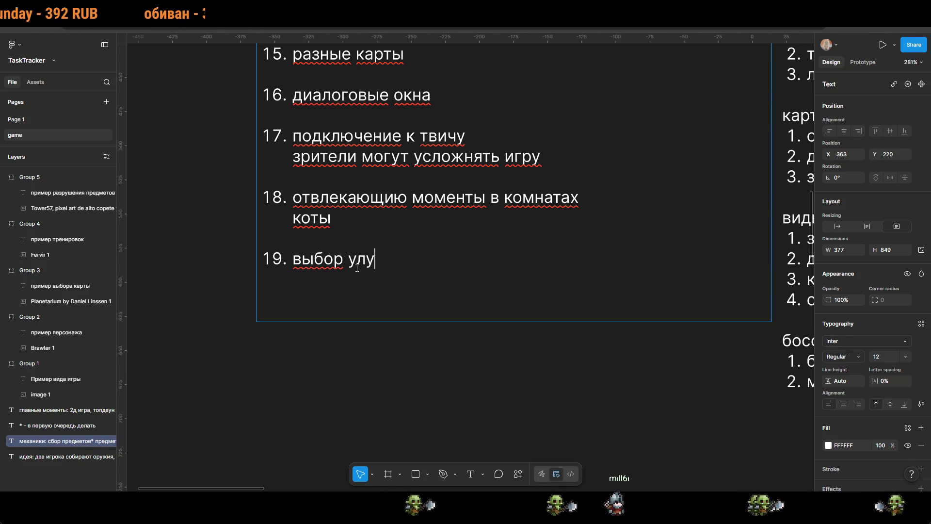
type("чшения")
key("shift+Return")
type("после раунда будет выбор из трех ка")
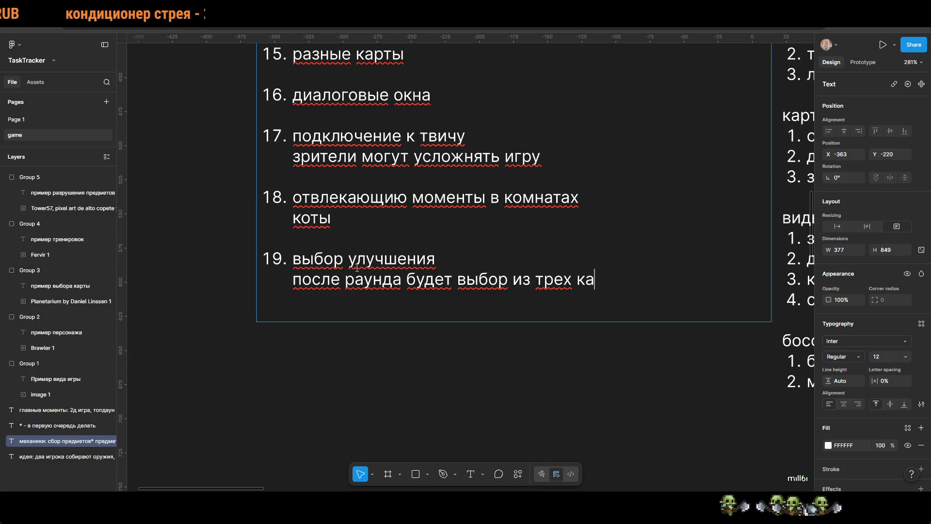
key("Escape")
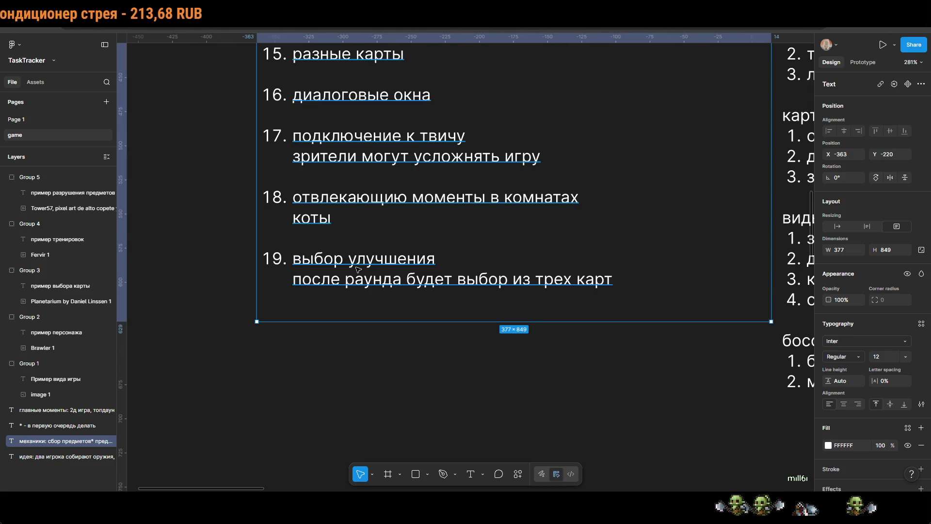
left_click(578, 397)
scroll(615, 396, "down", 5)
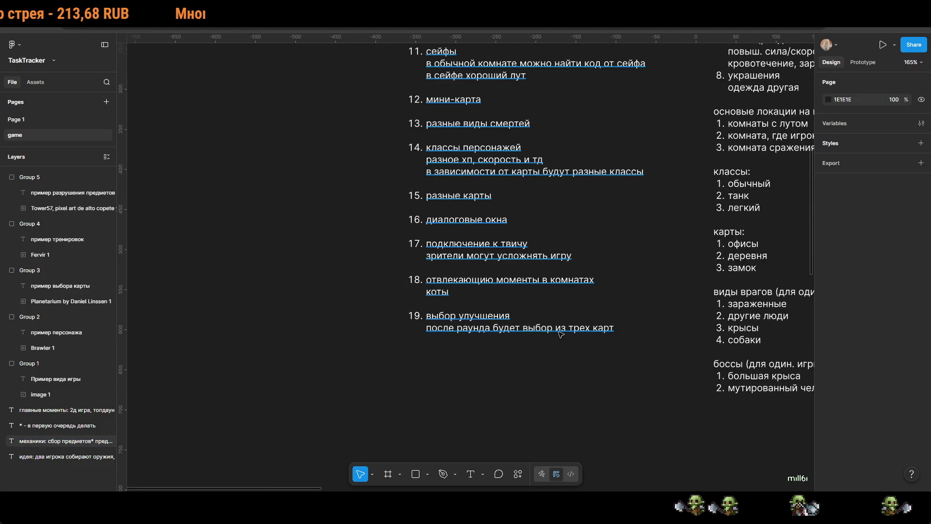
Step: Complete item 19's heading as 'выбор улучшения (один. игра)' and add empty lines after it
left_click(582, 334)
double_click(612, 328)
left_click(605, 328)
type("(один.")
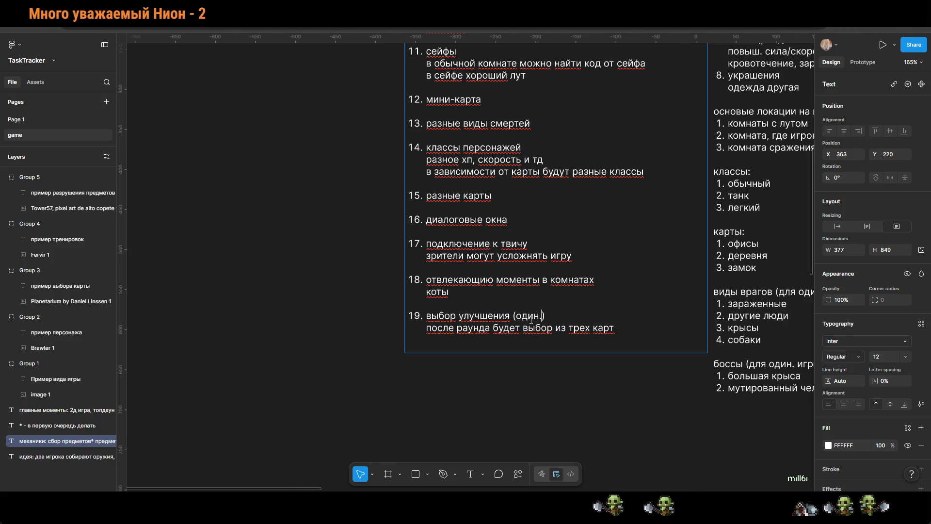
type("игра")
key("Return")
key("Return")
key("Return")
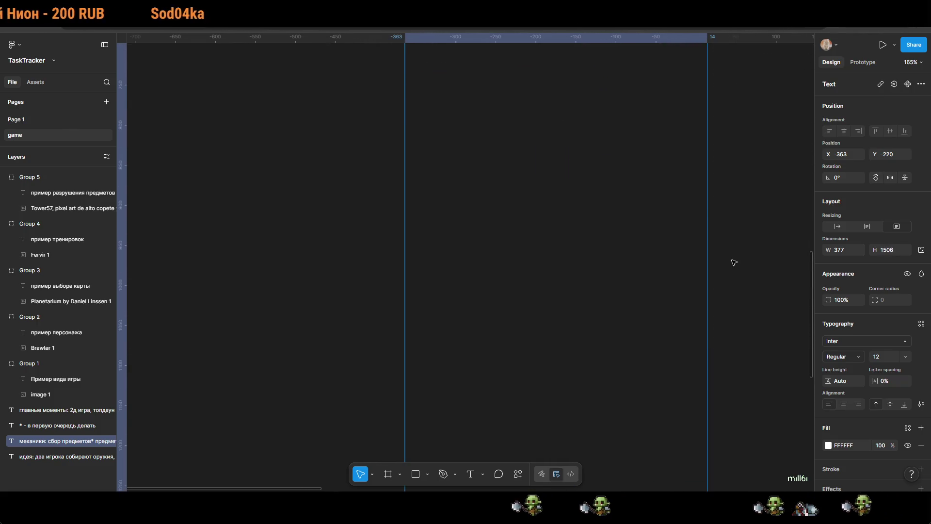
Step: Deselect the mechanics text and bring item 19 of the list into view
scroll(732, 262, "up", 6)
scroll(732, 262, "right", 4)
left_click(628, 452)
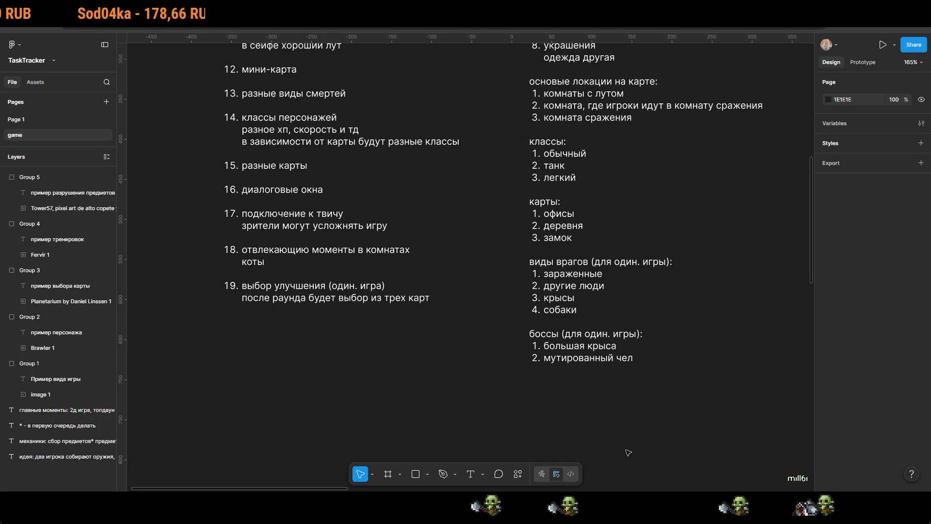
scroll(595, 316, "up", 4)
scroll(595, 316, "up", 3)
scroll(596, 315, "right", 3)
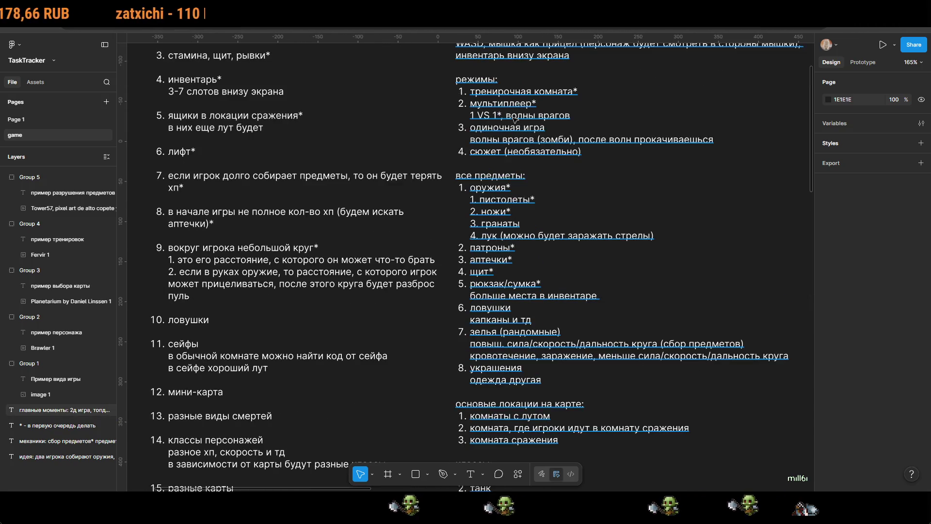
scroll(420, 398, "down", 6)
scroll(420, 398, "left", 6)
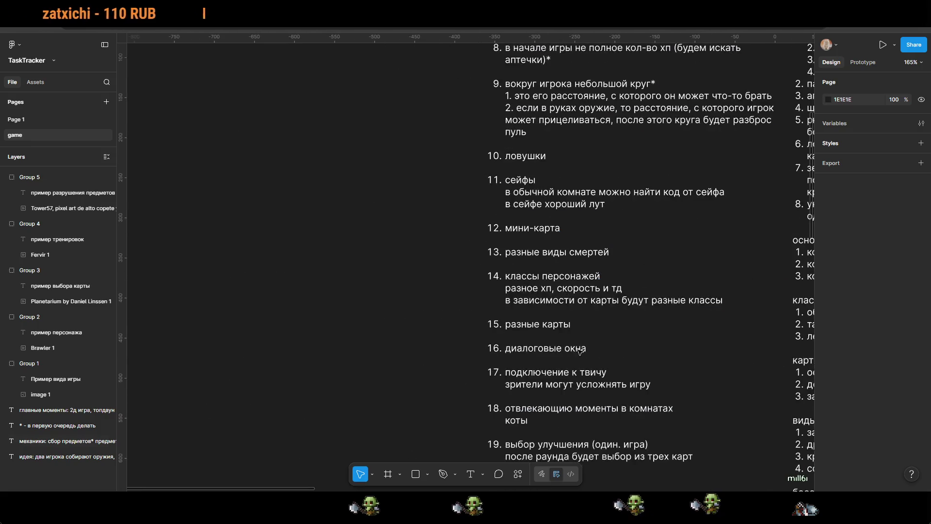
Step: Replace 'один. игра' in item 19's brackets with 'режим с волнами'
double_click(595, 311)
left_click(595, 310)
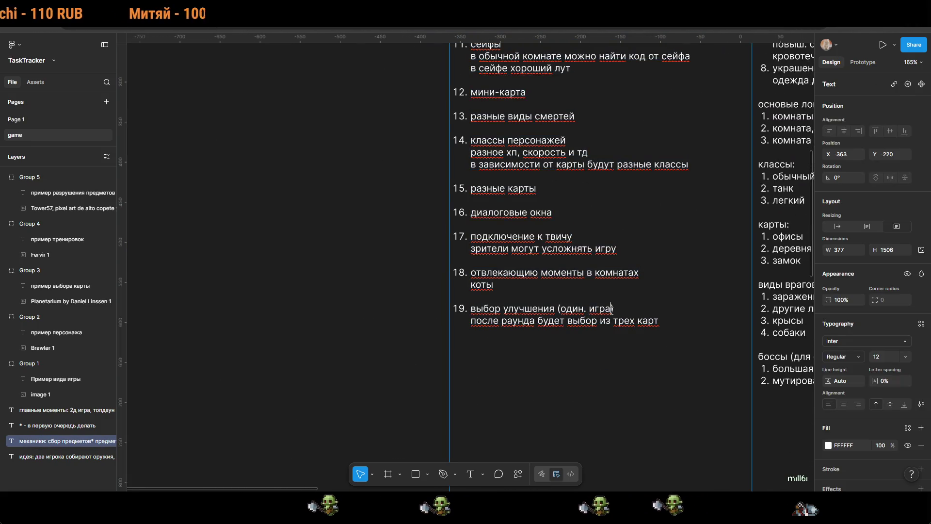
key("BackSpace")
key("BackSpace")
key("BackSpace")
key("Delete")
key("Delete")
key("Delete")
type("режим ")
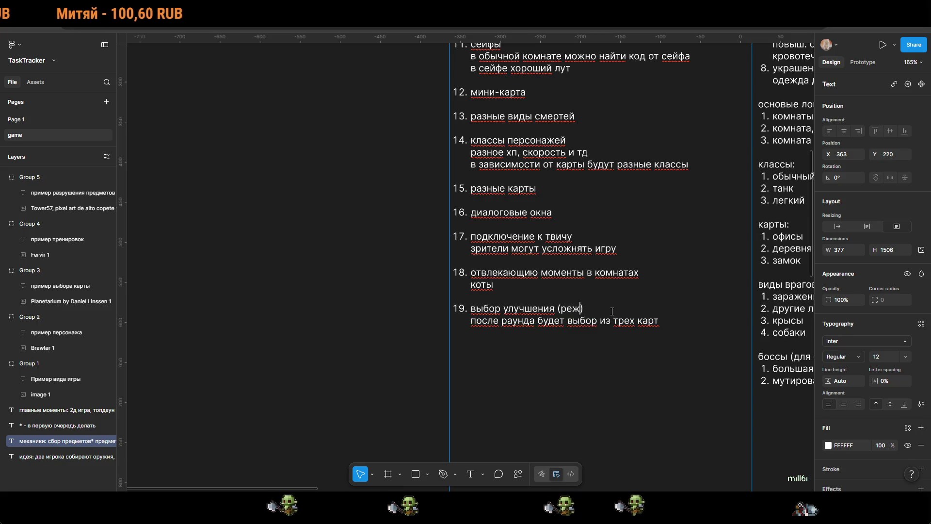
type("с волнами")
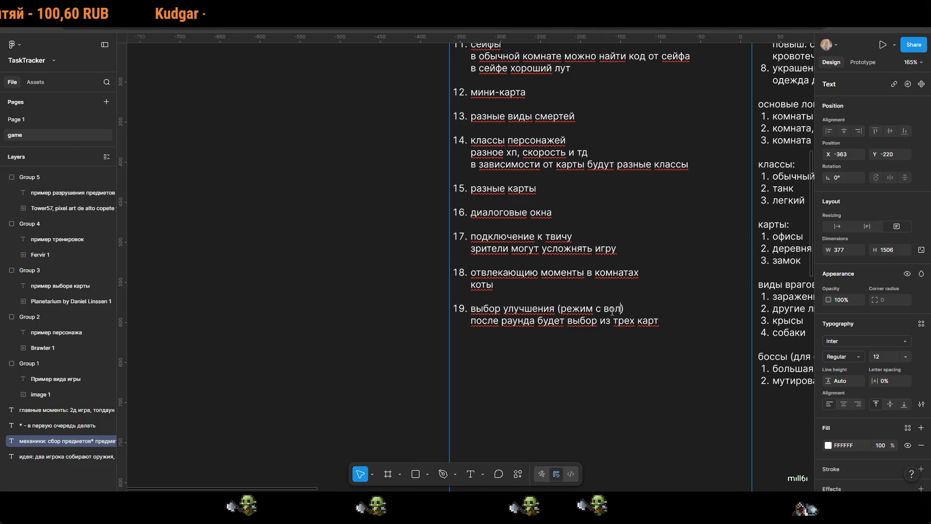
key("Escape")
key("Escape")
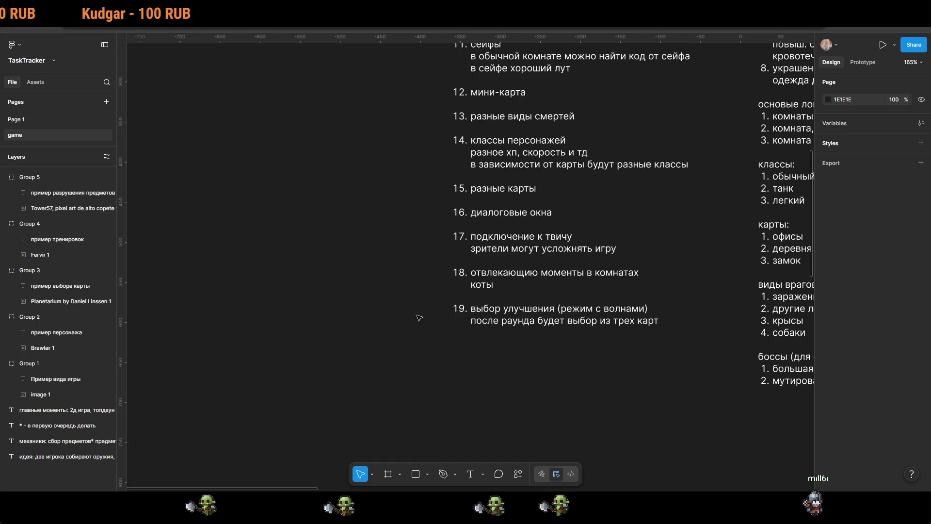
scroll(511, 341, "down", 5, "ctrl")
scroll(511, 341, "right", 5)
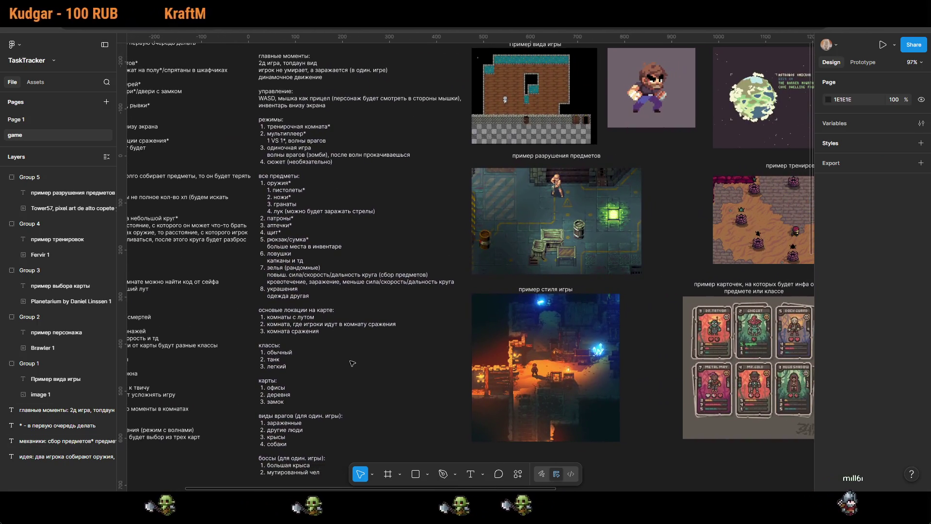
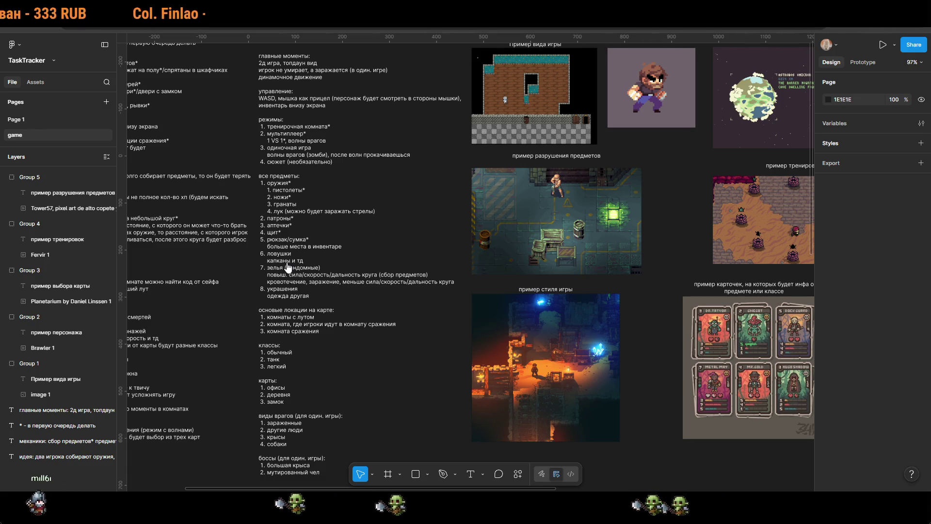
Step: Insert 'копья' as item 5 directly below '4. лук' in the item list text
scroll(444, 201, "left", 3)
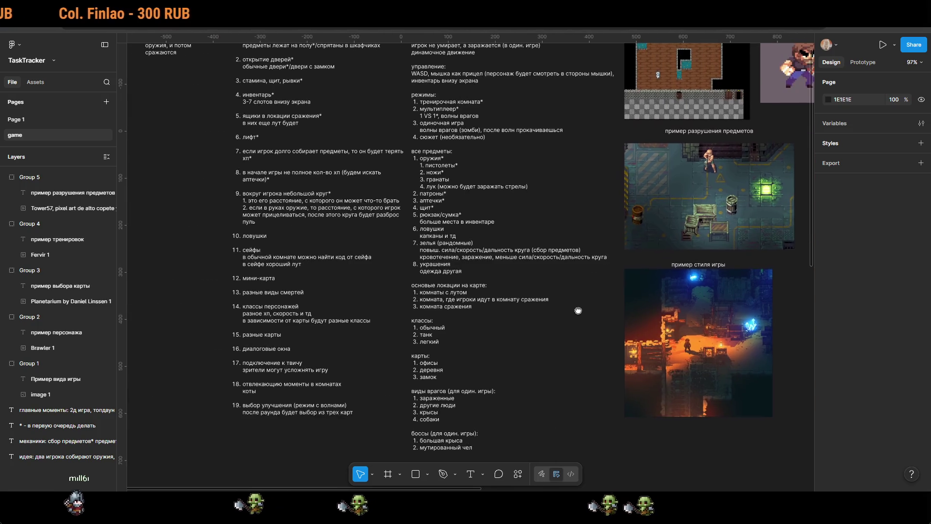
scroll(444, 201, "down", 2)
scroll(466, 233, "up", 5)
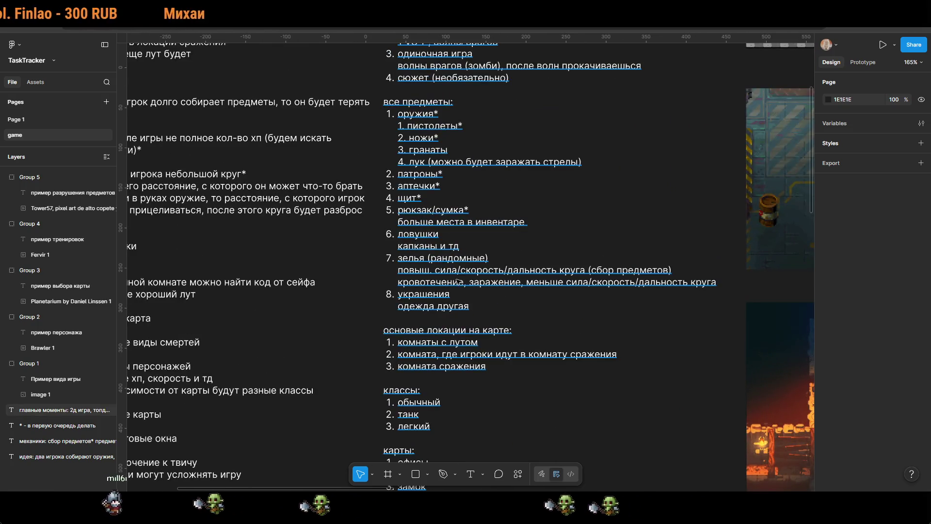
scroll(483, 260, "down", 5)
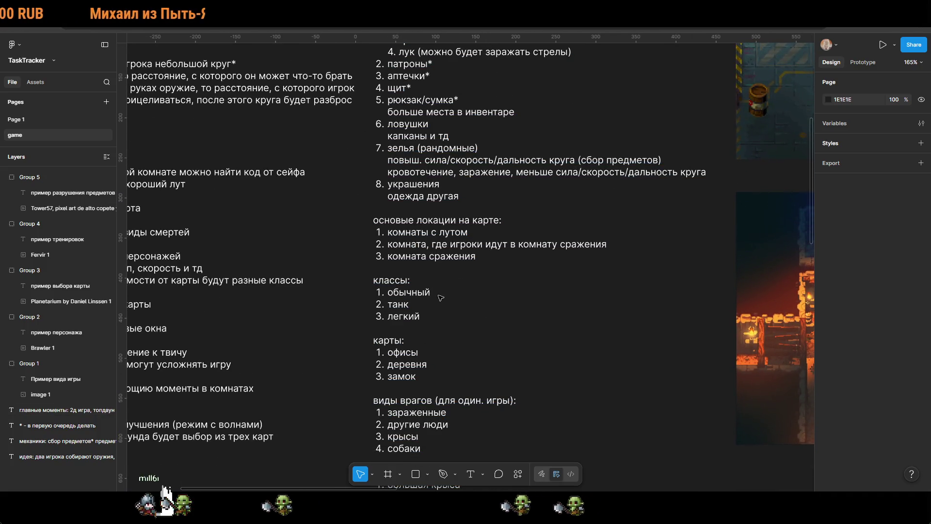
scroll(489, 330, "up", 3)
scroll(450, 292, "up", 5)
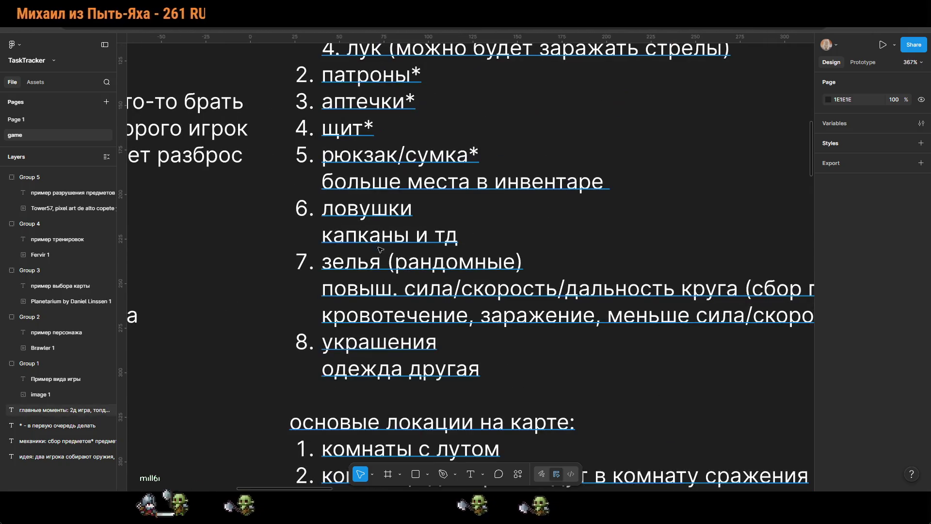
scroll(379, 239, "down", 3)
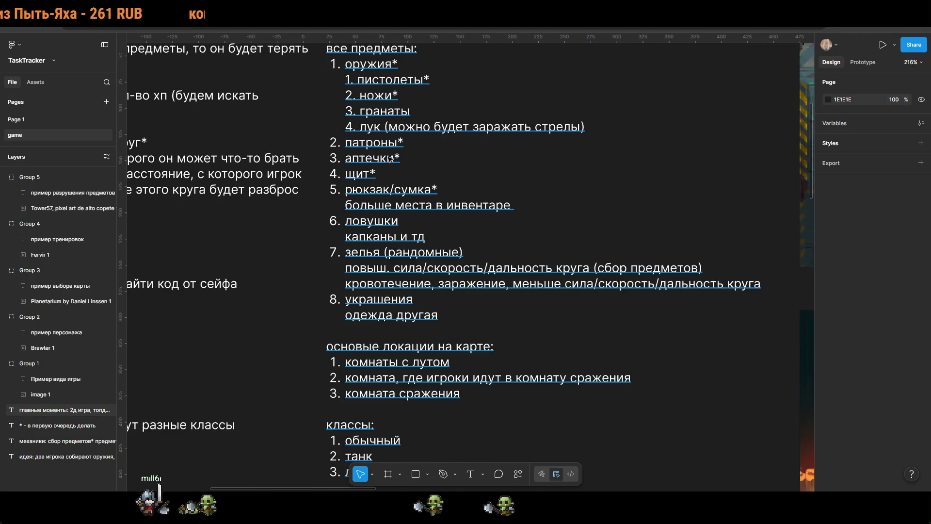
scroll(432, 159, "up", 3)
scroll(533, 218, "up", 4)
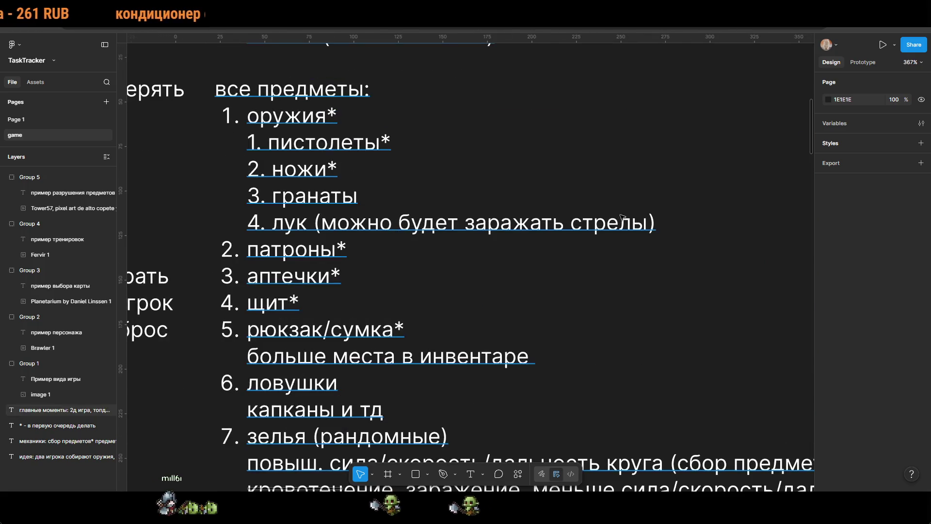
double_click(656, 221)
left_click(660, 225)
key("Return")
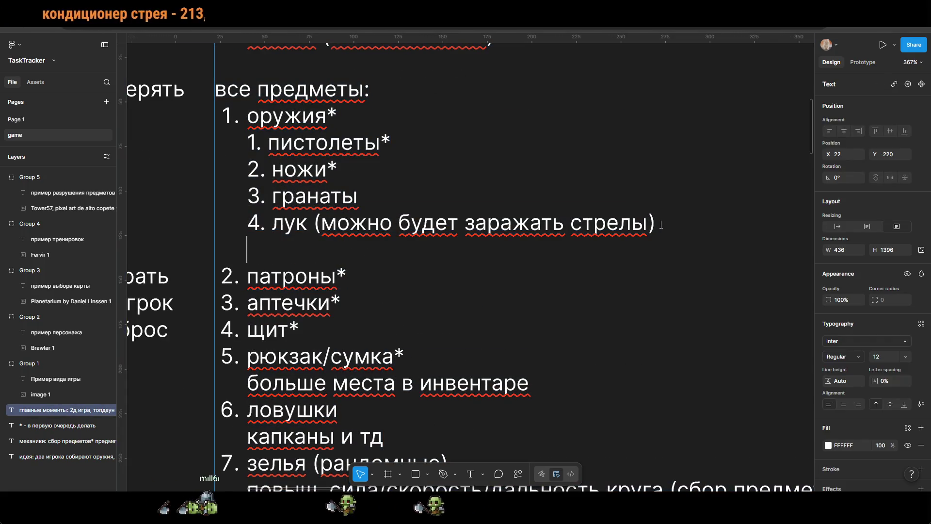
type("5.копь")
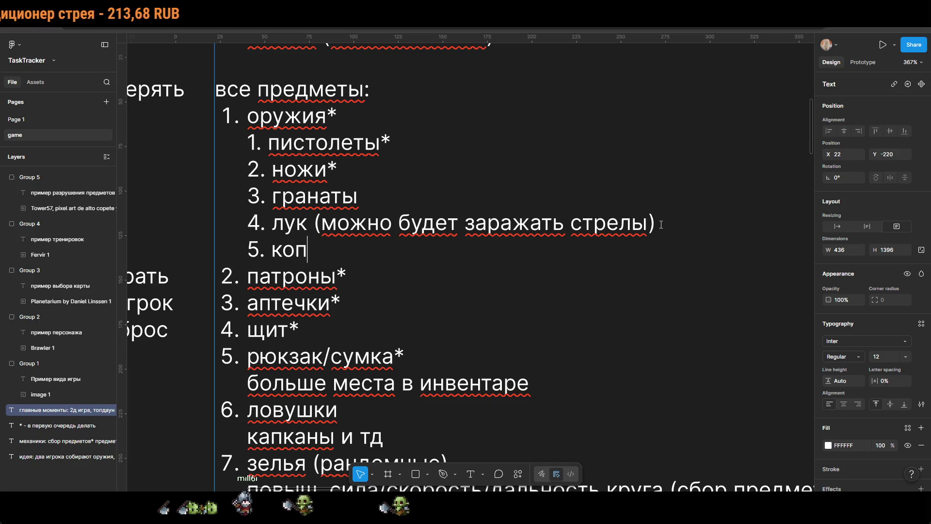
type("я")
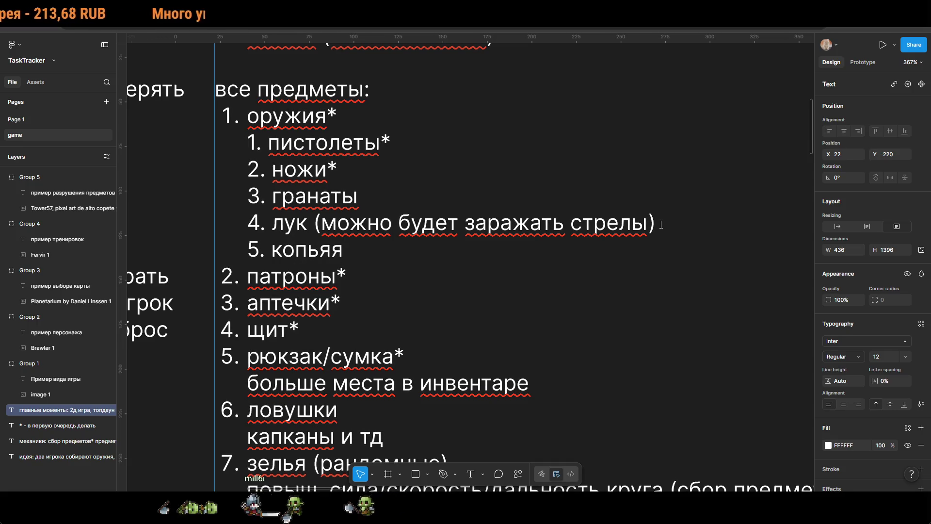
key("BackSpace")
scroll(679, 252, "down", 5)
key("Escape")
key("Escape")
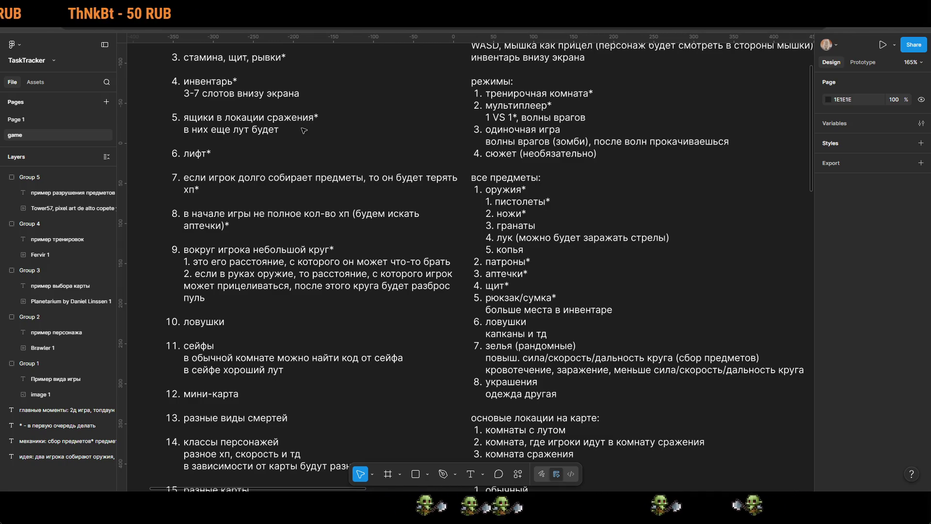
scroll(636, 413, "up", 5)
scroll(635, 413, "left", 5)
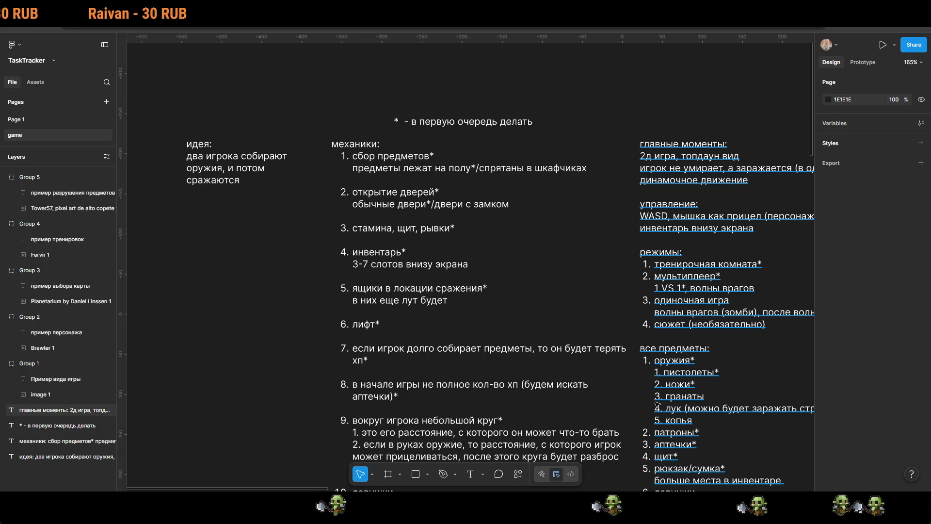
scroll(601, 168, "down", 2)
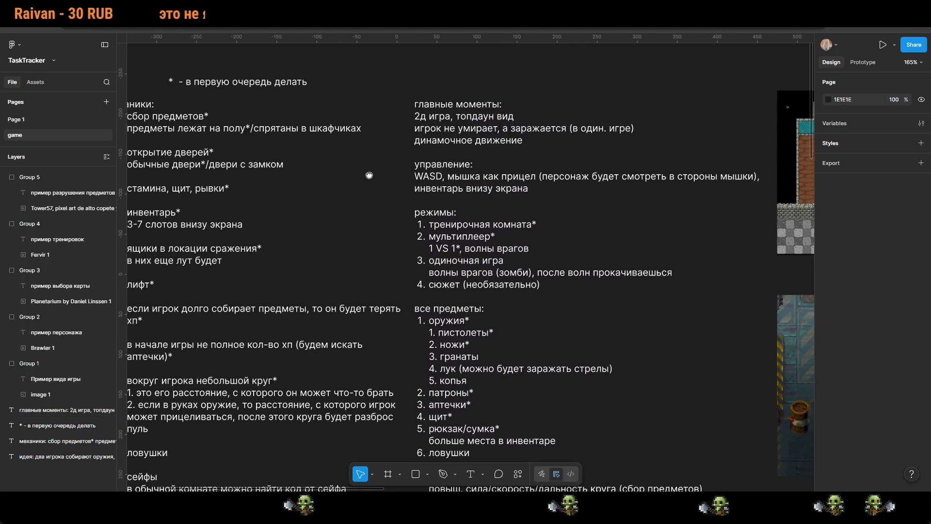
scroll(601, 168, "right", 6)
scroll(601, 168, "down", 12)
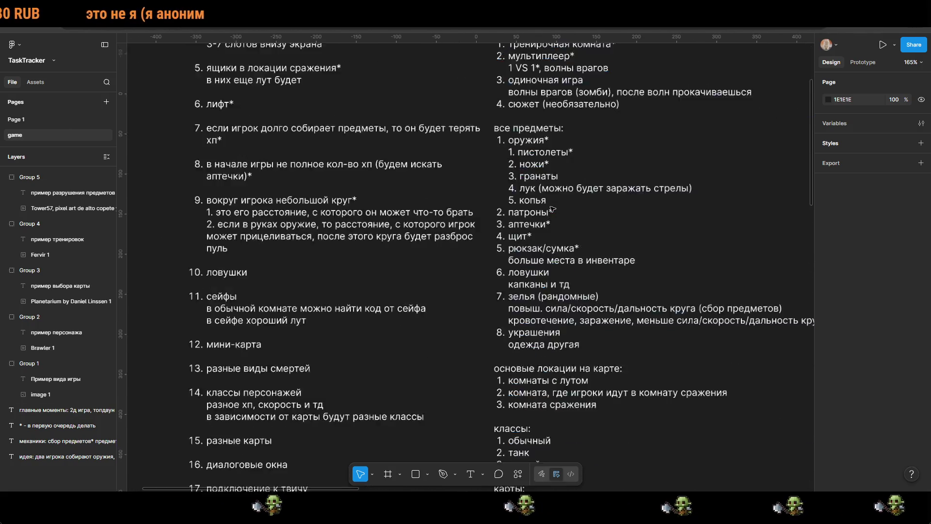
scroll(564, 216, "down", 3)
scroll(606, 289, "up", 10)
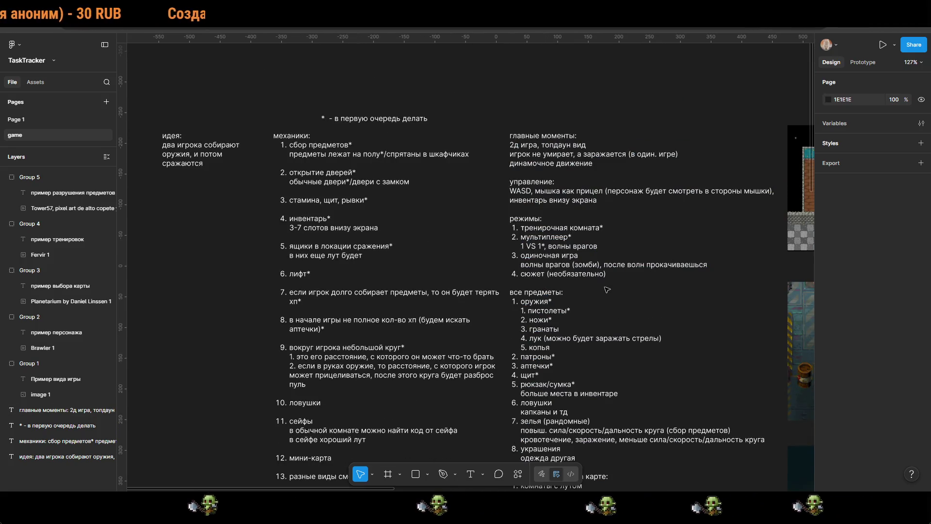
Step: Cut the four главные моменты lines from the right-hand text block, removing the empty line
double_click(580, 166)
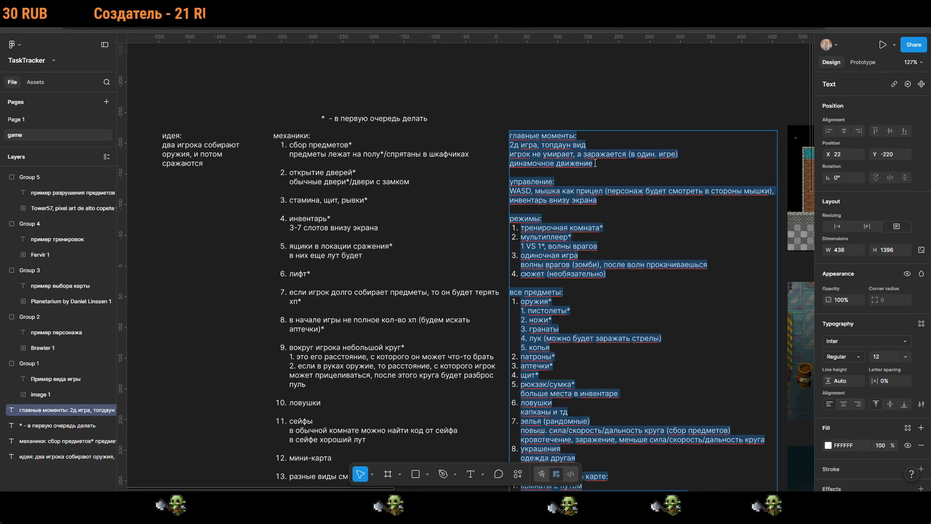
left_click_drag(592, 164, 499, 135)
key("ctrl+c")
key("BackSpace")
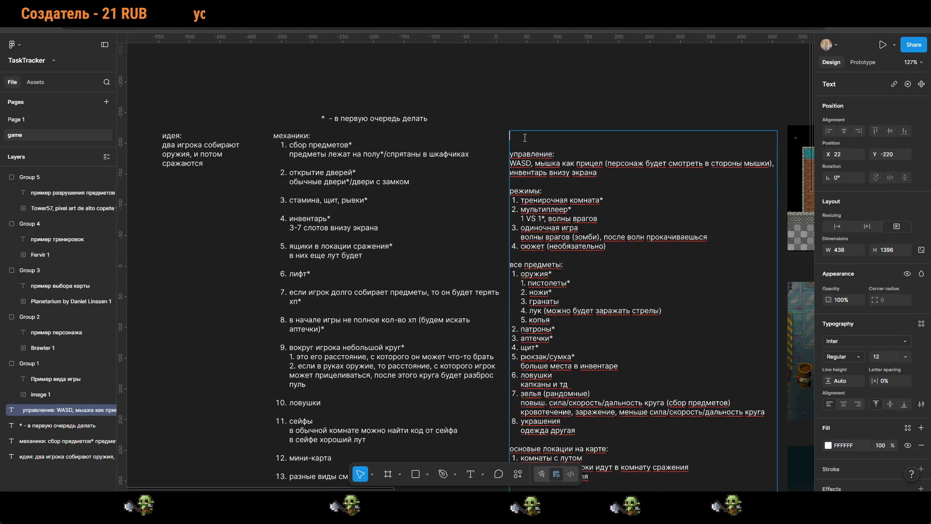
key("BackSpace")
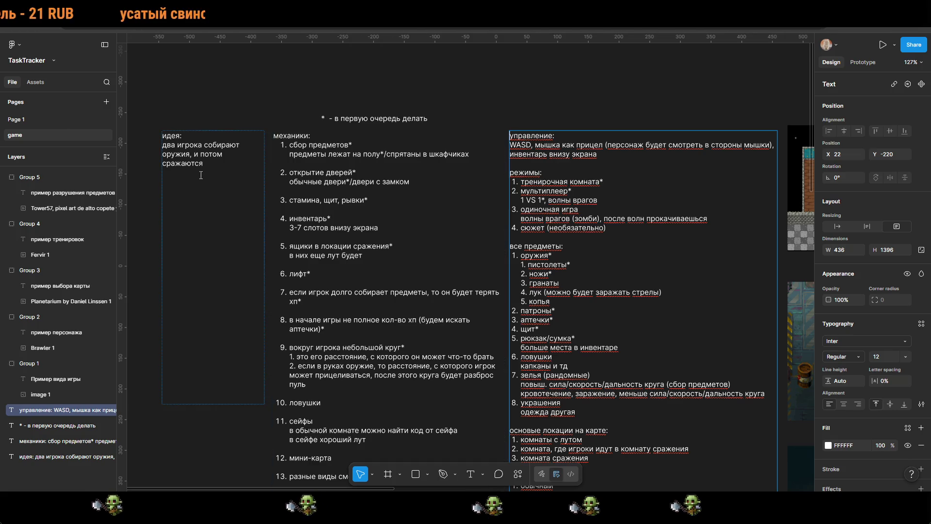
Step: Paste the главные моменты lines on a new line beneath the идея text
left_click(210, 169)
key("Return")
key("Return")
key("ctrl+v")
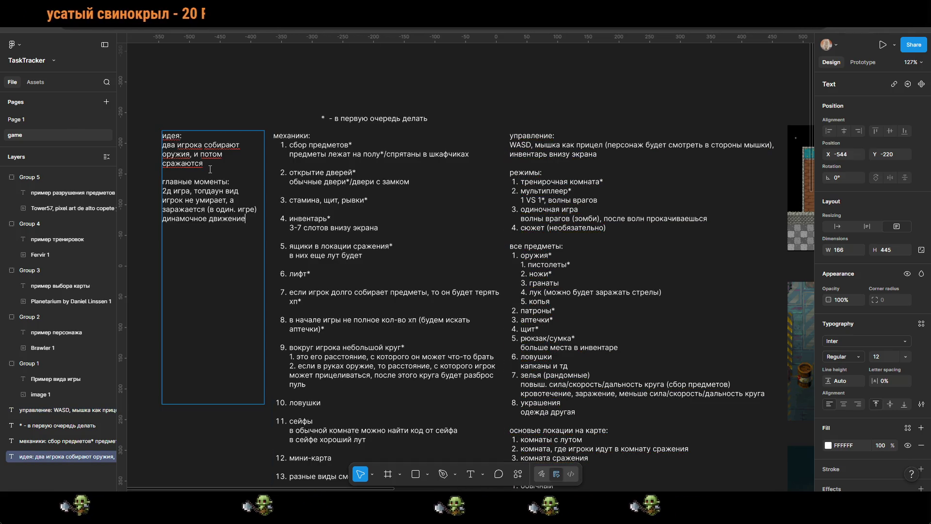
key("Escape")
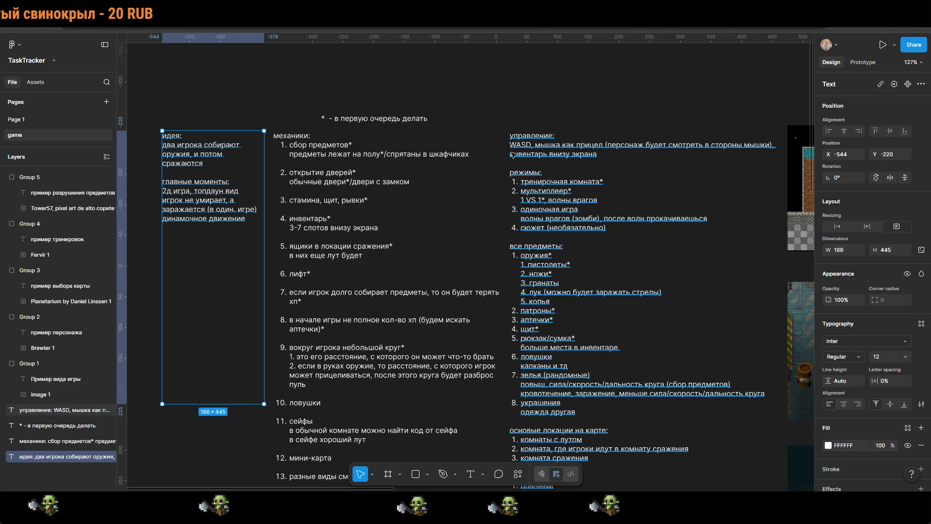
key("Escape")
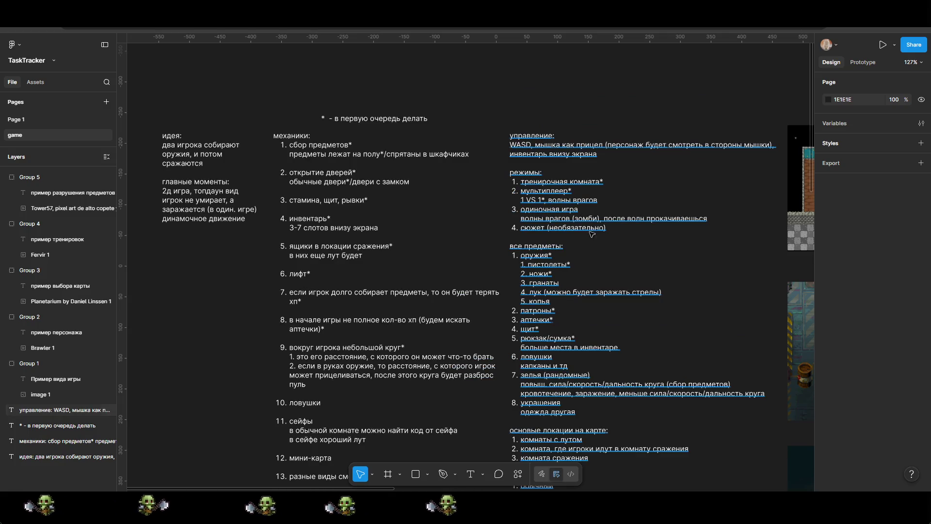
scroll(593, 257, "down", 5)
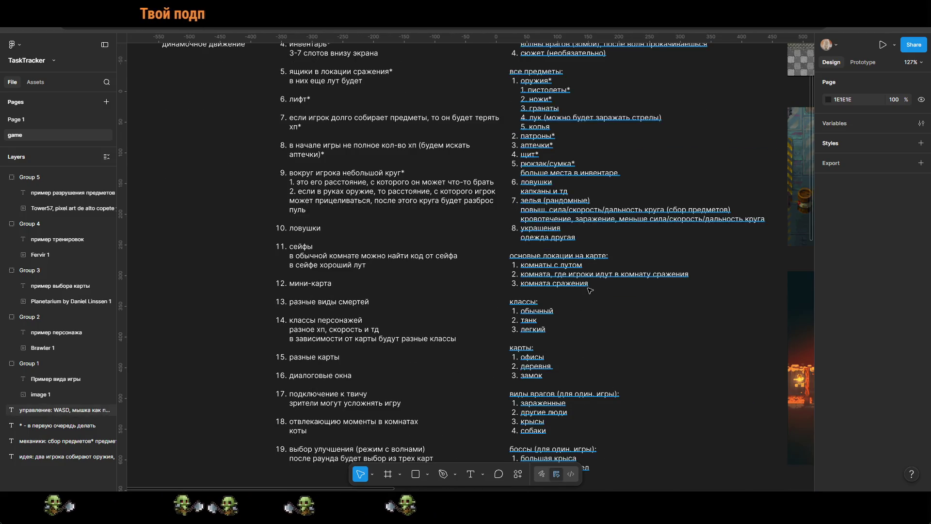
scroll(592, 272, "up", 5)
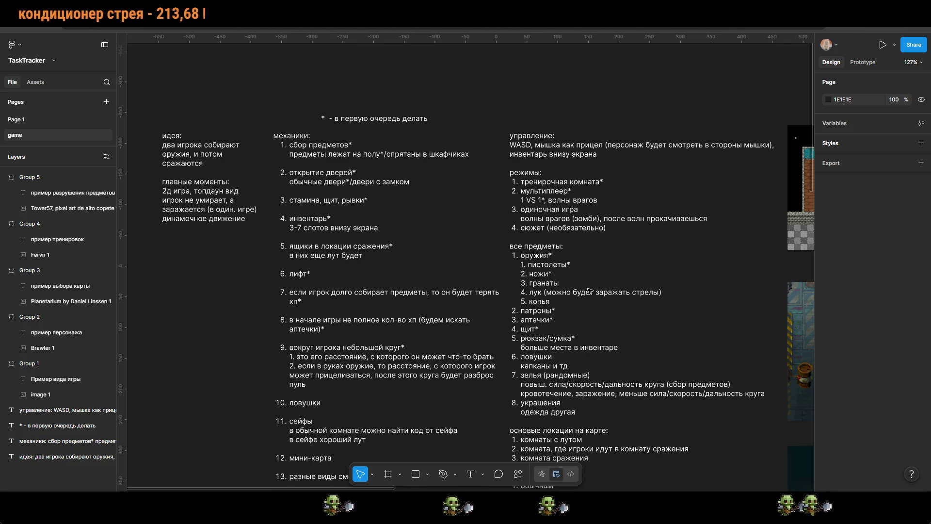
Step: Add 'подземка' to the maps list on a new line after замок
scroll(703, 311, "down", 5)
scroll(498, 212, "up", 3, "ctrl")
double_click(498, 212)
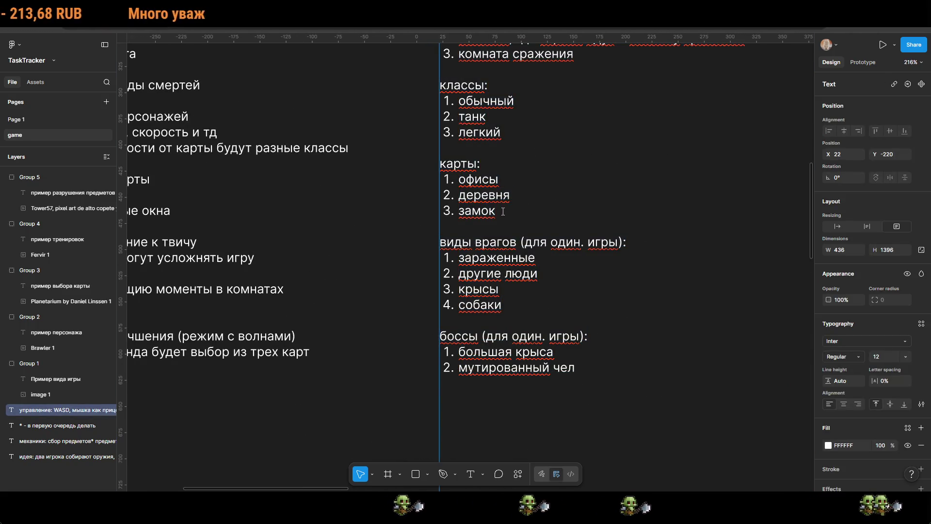
key("Return")
type("подземка")
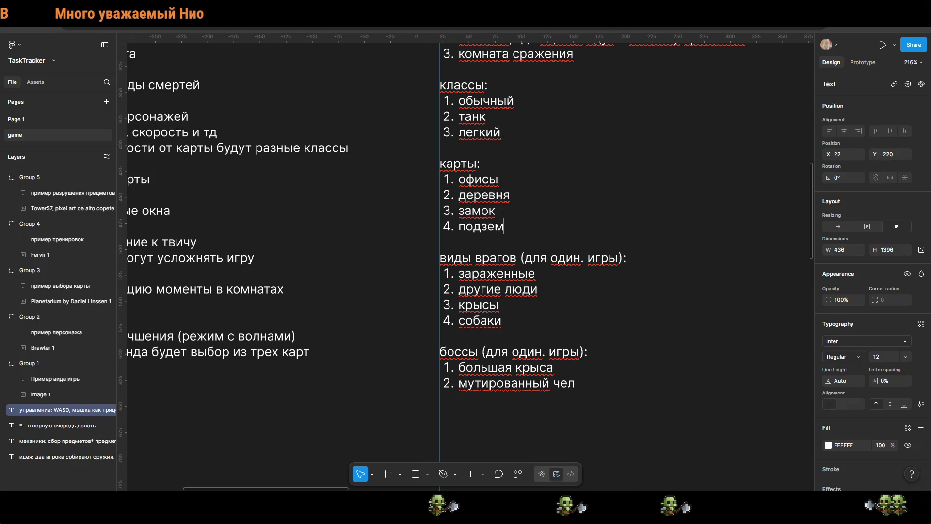
key("Escape")
Step: Insert 'заброшенная высотка' as numbered item 2 after офисы in the maps list
scroll(505, 213, "down", 3, "ctrl")
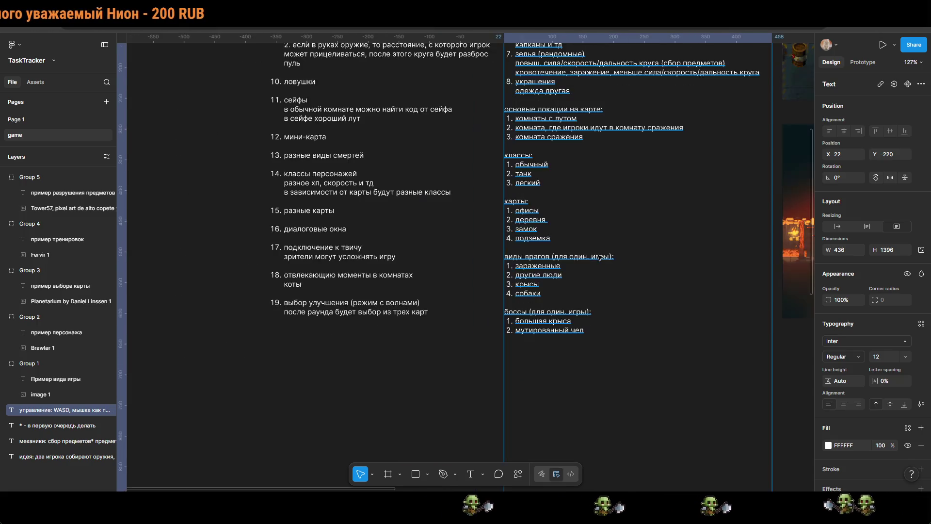
scroll(612, 211, "up", 5)
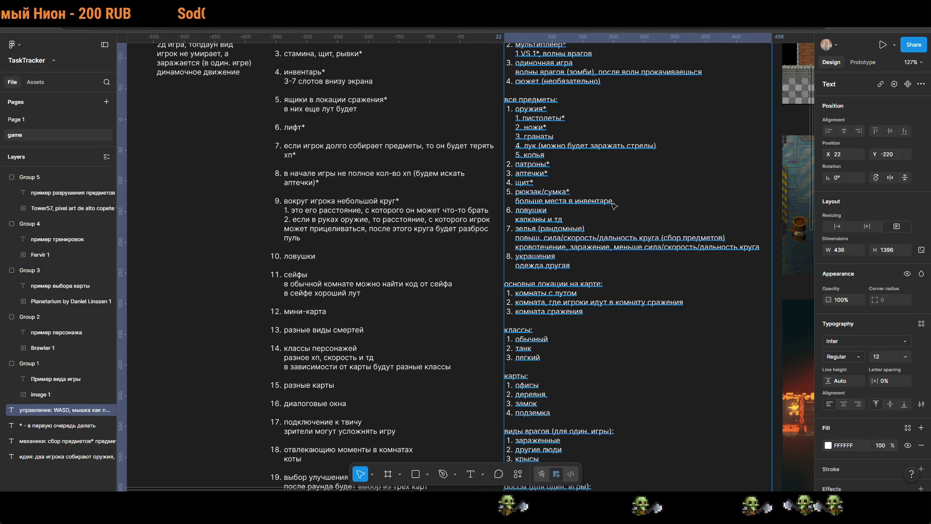
scroll(612, 211, "right", 5)
scroll(339, 247, "left", 5)
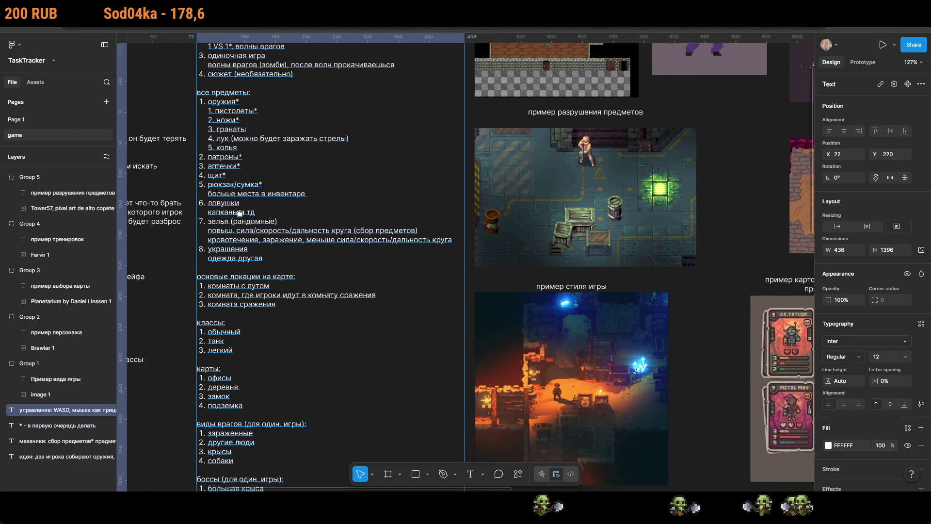
scroll(498, 264, "down", 3)
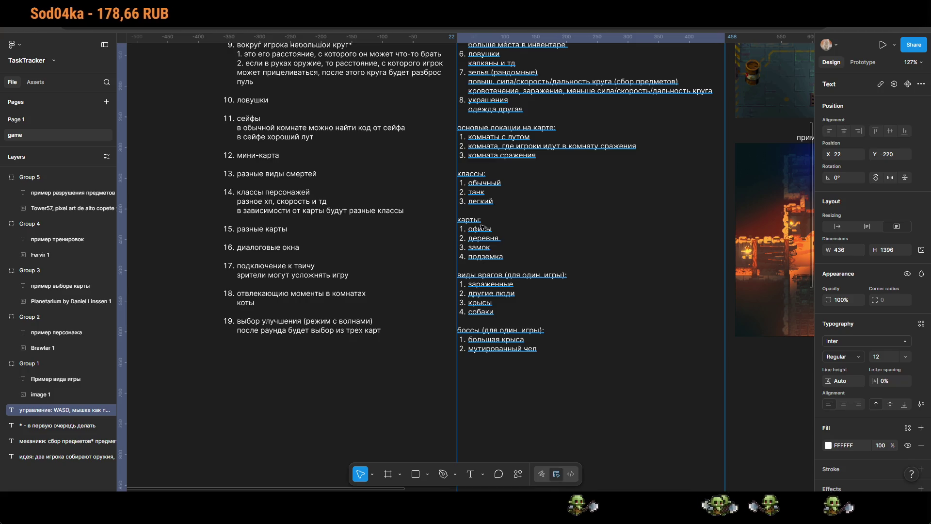
double_click(480, 225)
left_click(492, 228)
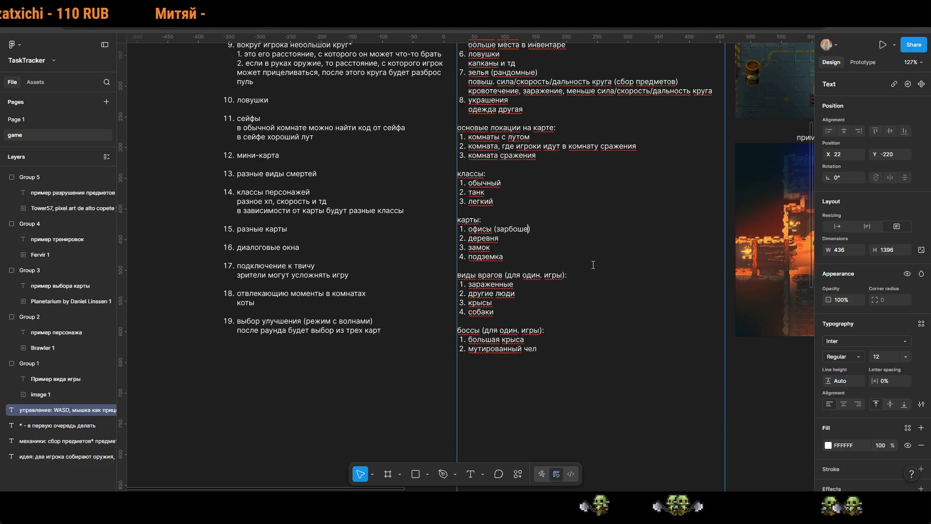
key("shift+Return")
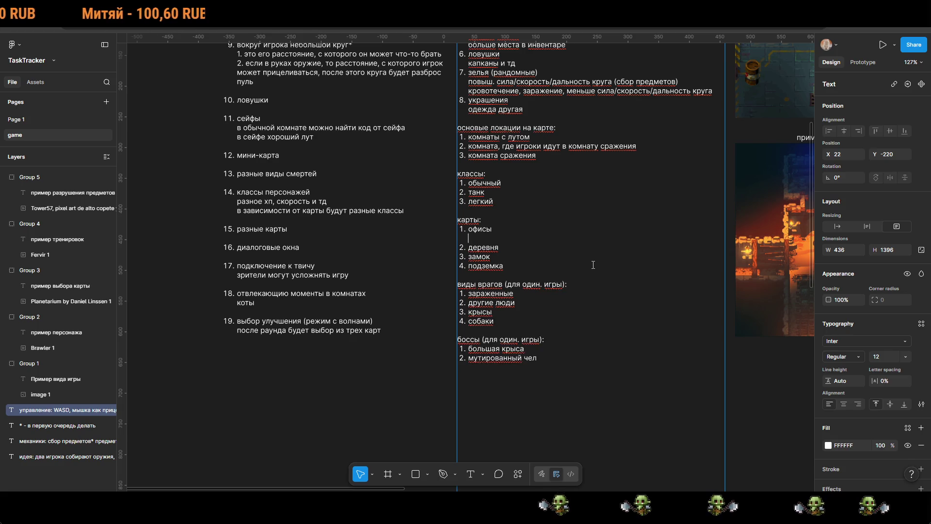
key("BackSpace")
type("(зарбоше)")
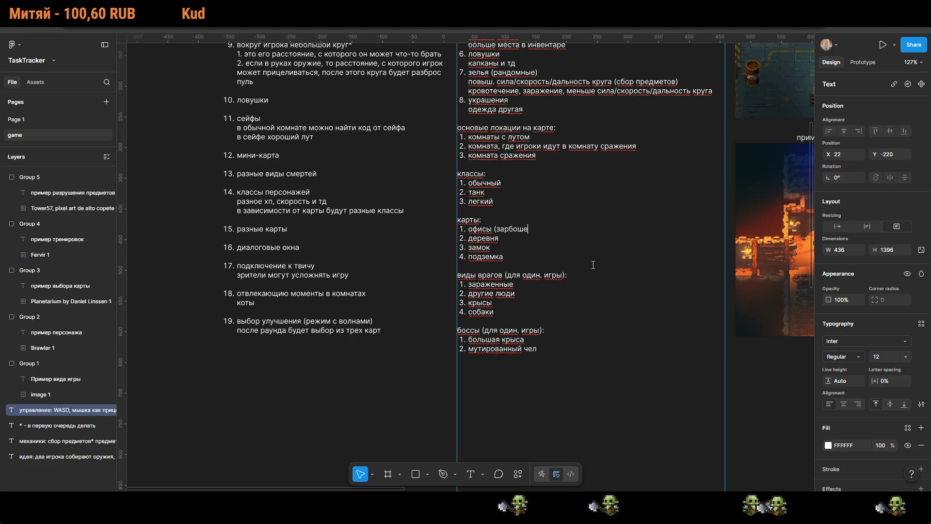
key("Return")
type("заброше")
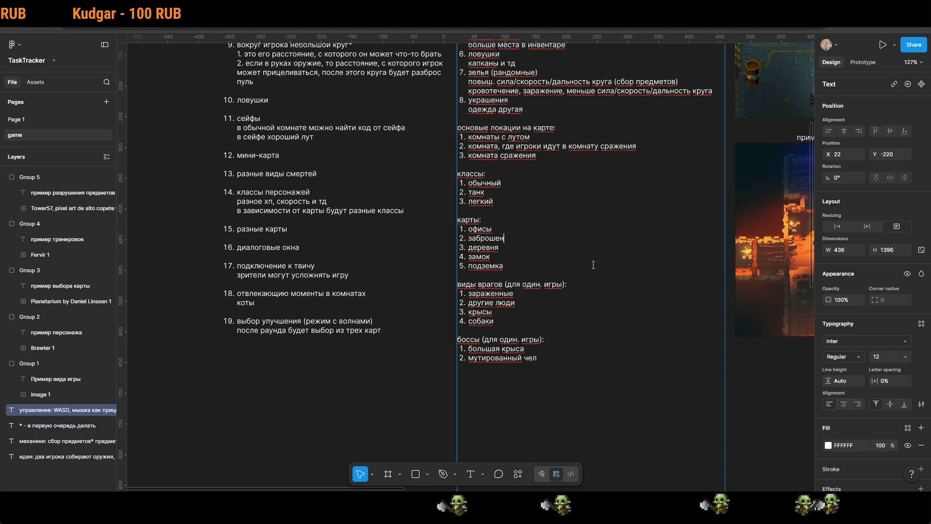
type("ная высотка")
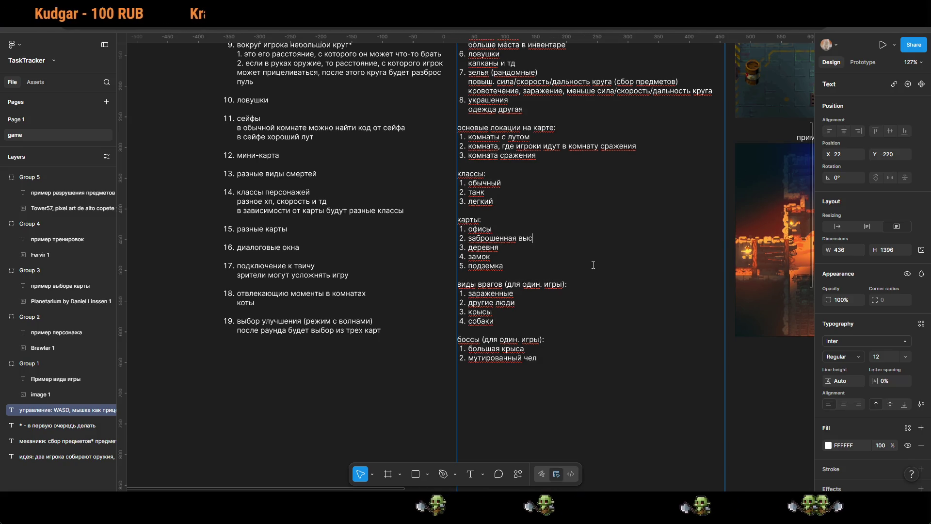
key("Escape")
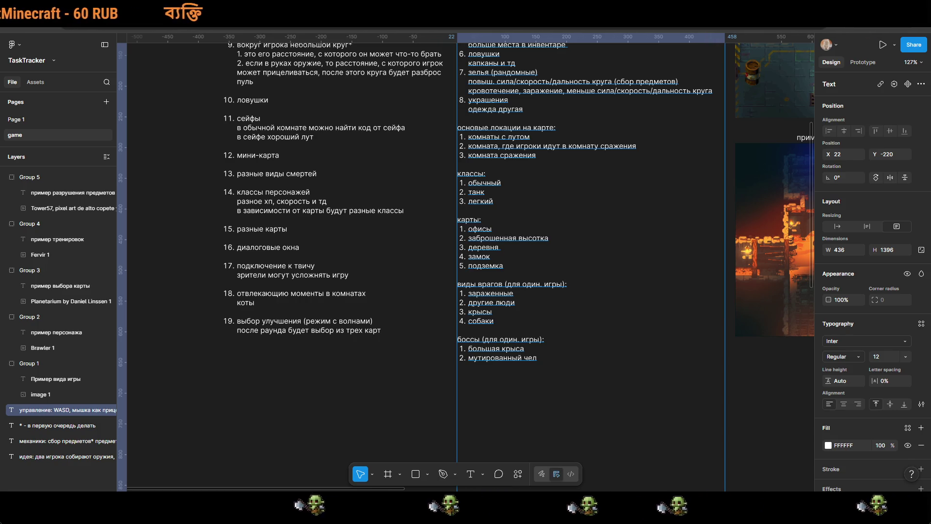
scroll(718, 351, "down", 3)
scroll(718, 350, "right", 3)
left_click(718, 350)
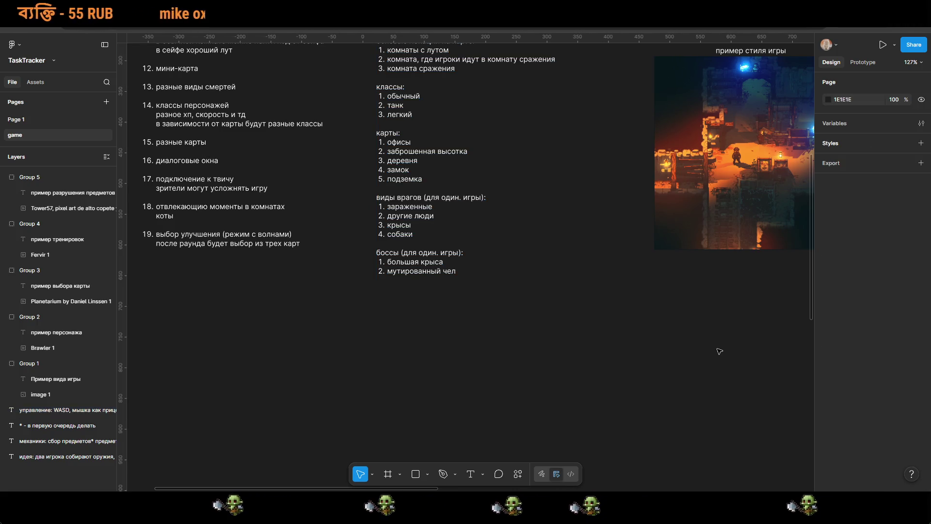
scroll(572, 310, "up", 4)
scroll(572, 311, "left", 4)
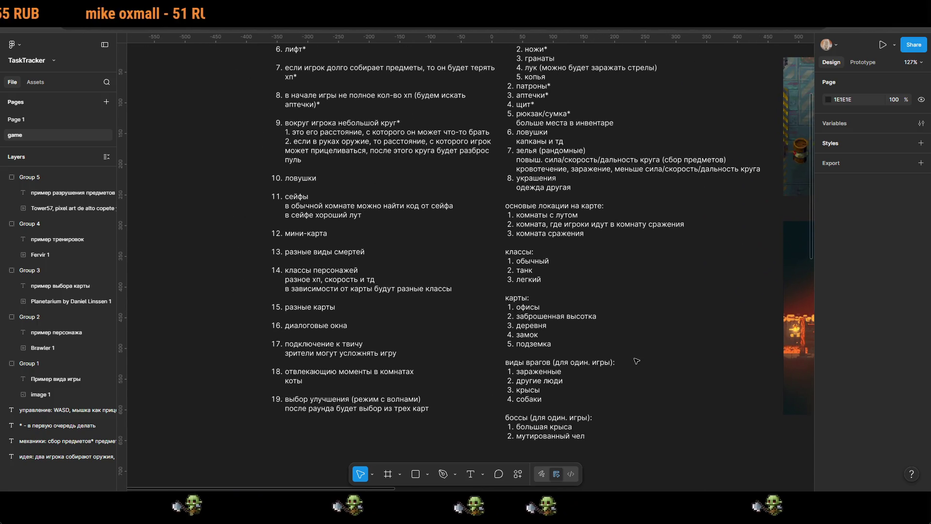
scroll(635, 360, "up", 2)
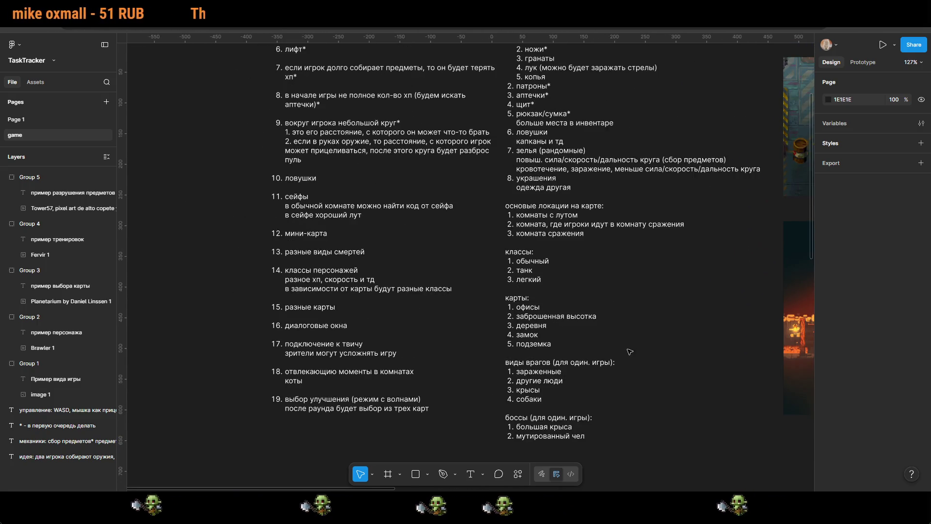
scroll(631, 354, "down", 3)
scroll(631, 354, "down", 5)
mouse_move(461, 378)
left_mouse_down()
mouse_move(303, 353)
mouse_move(266, 328)
mouse_move(133, 308)
left_mouse_up()
scroll(416, 324, "down", 5)
scroll(470, 258, "down", 5)
scroll(471, 257, "right", 4)
scroll(471, 258, "down", 3)
scroll(471, 258, "right", 3)
scroll(509, 271, "up", 5)
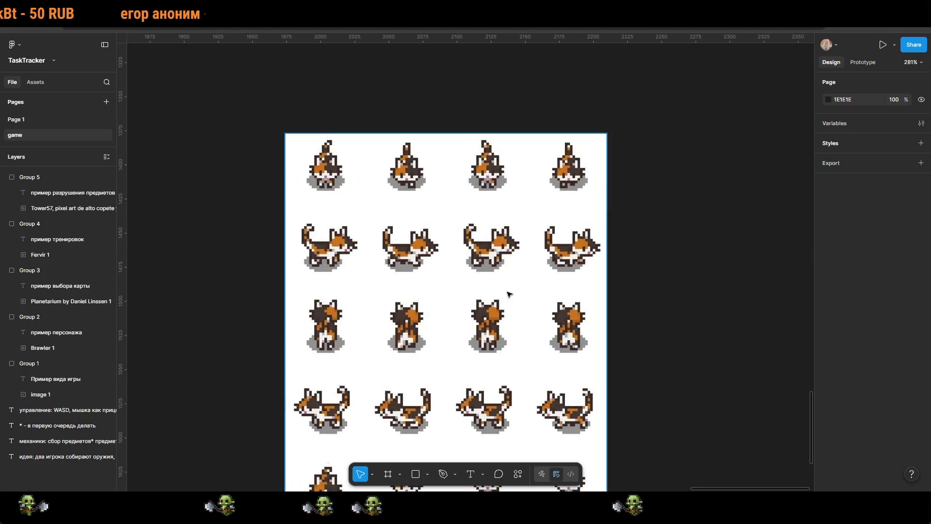
scroll(438, 275, "down", 10)
scroll(432, 337, "up", 10)
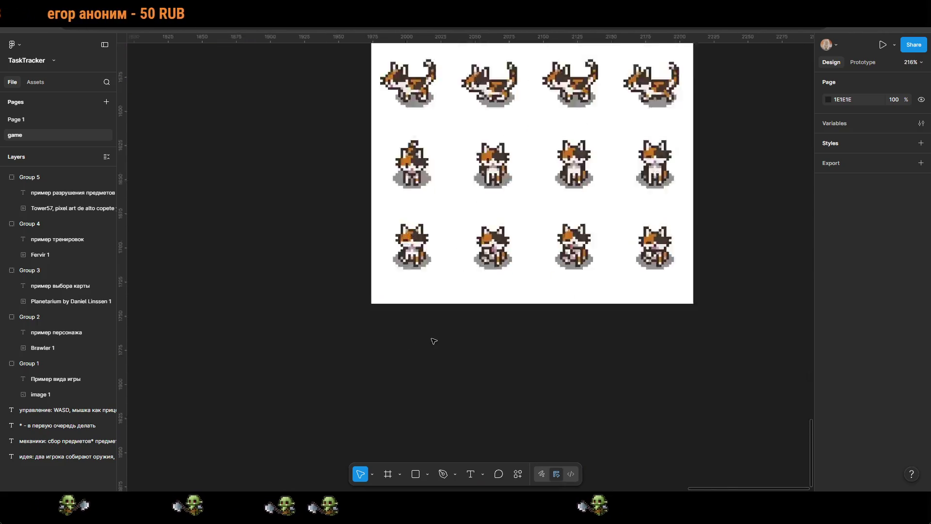
scroll(408, 249, "down", 10)
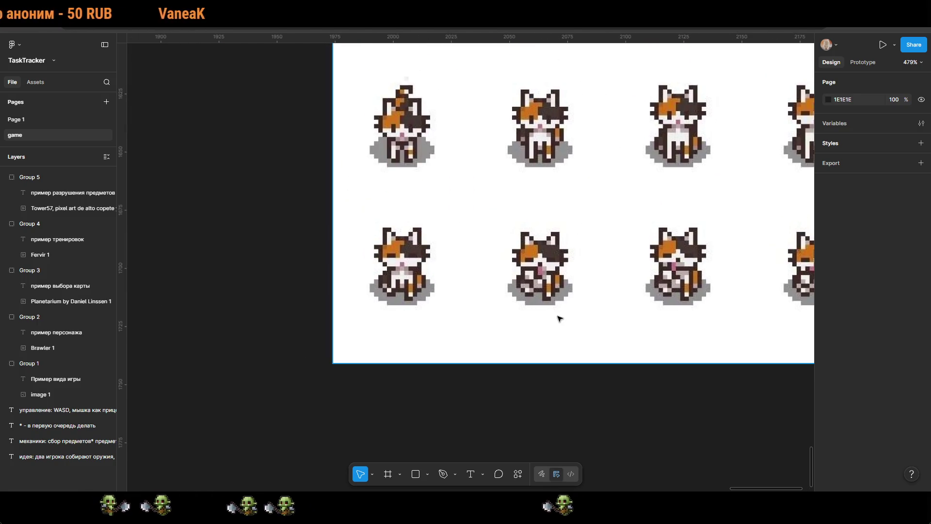
scroll(553, 281, "down", 5)
scroll(553, 281, "up", 3)
scroll(552, 281, "left", 4)
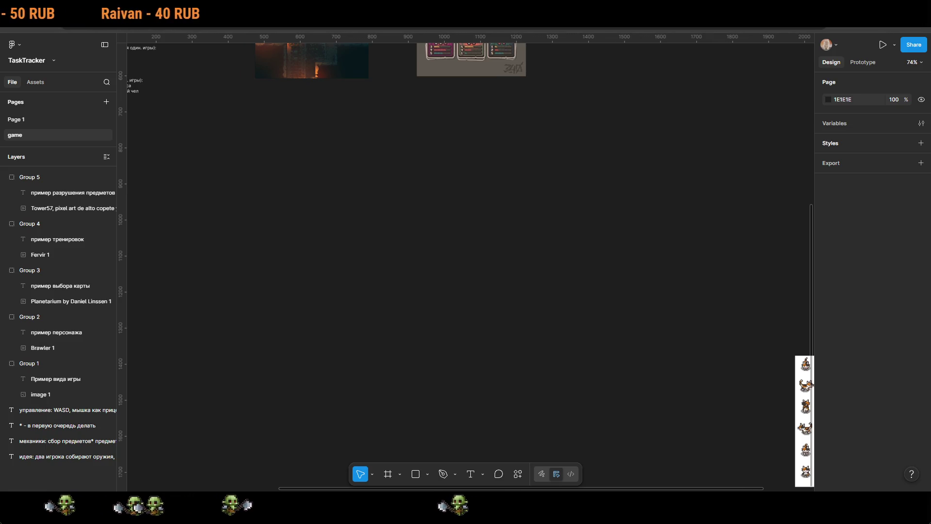
Step: Align the item-cards image (Group 7) directly beneath the training example image
scroll(551, 167, "up", 6)
scroll(551, 167, "left", 6)
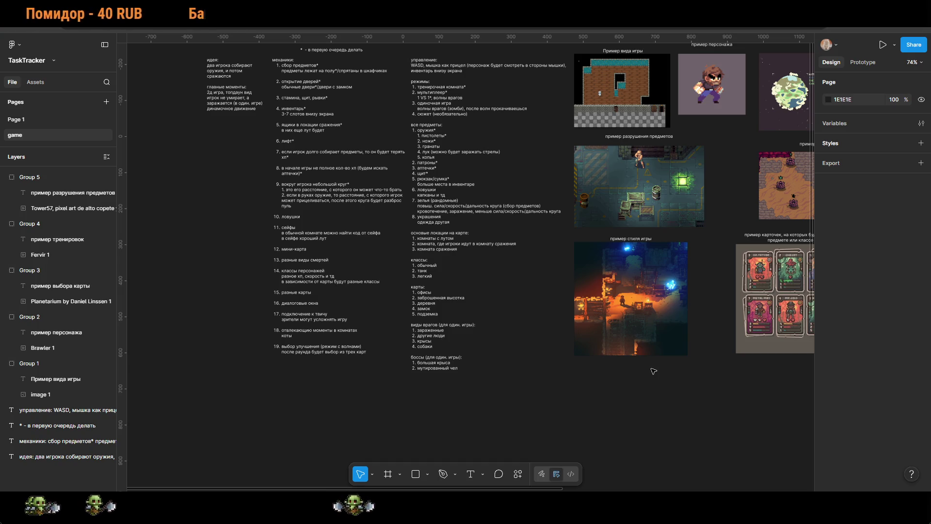
scroll(588, 405, "up", 1)
scroll(589, 405, "left", 1)
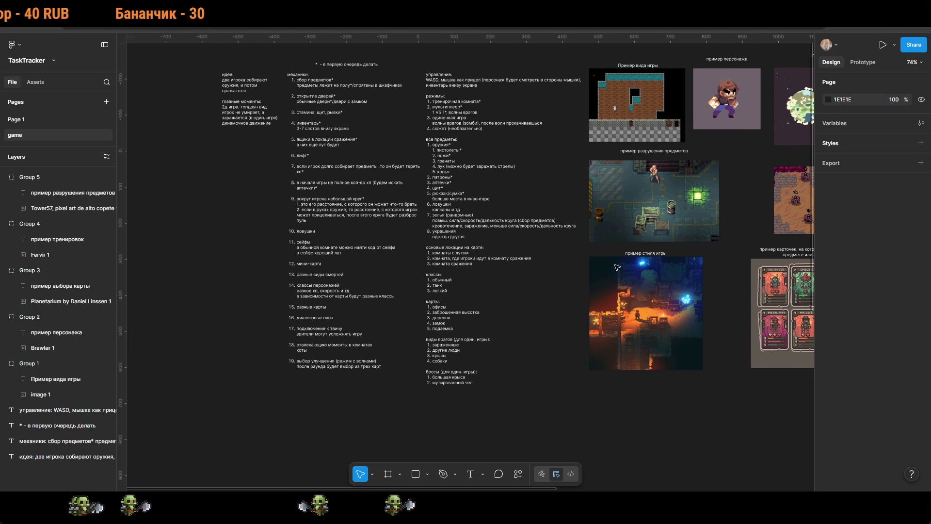
scroll(580, 275, "right", 10)
scroll(579, 275, "up", 2)
left_click_drag(552, 349, 577, 348)
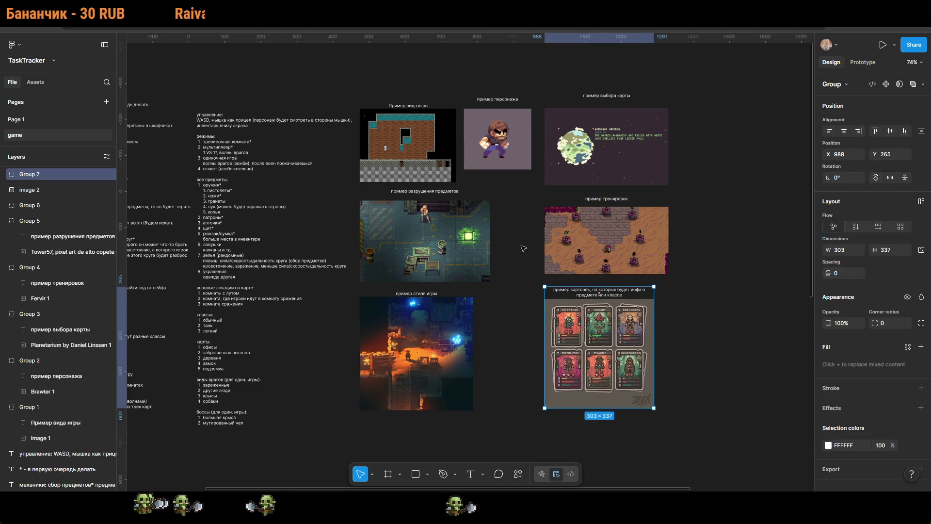
left_click(572, 214)
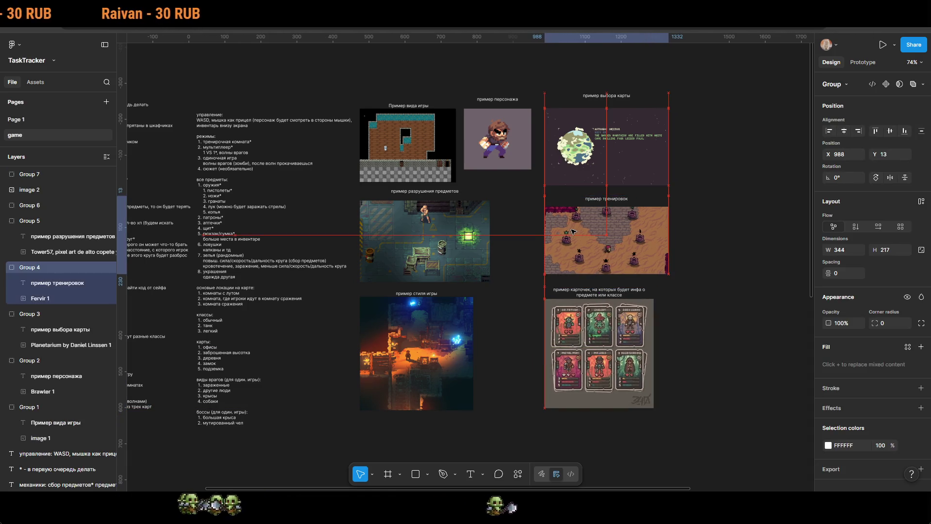
left_click(706, 233)
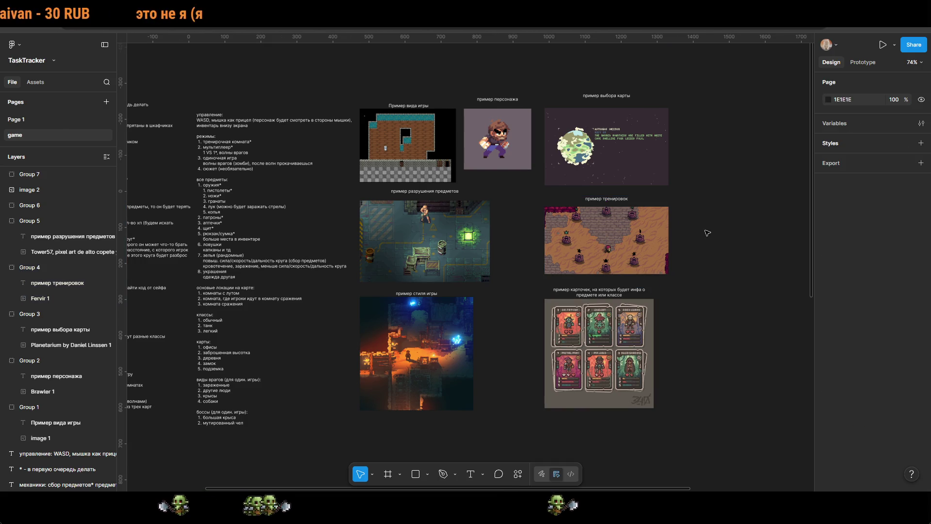